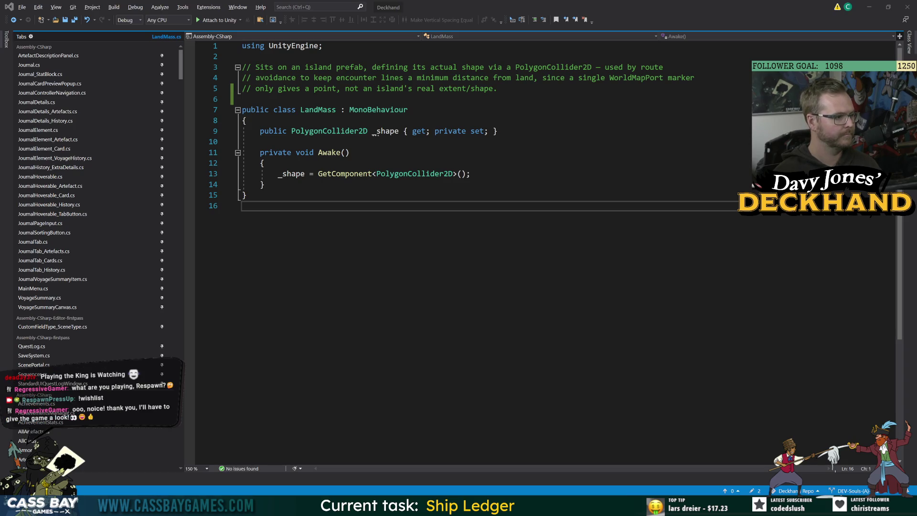
Save LandMass.cs in Visual Studio and return to Unity so it recompiles the script
key(alt+Tab)
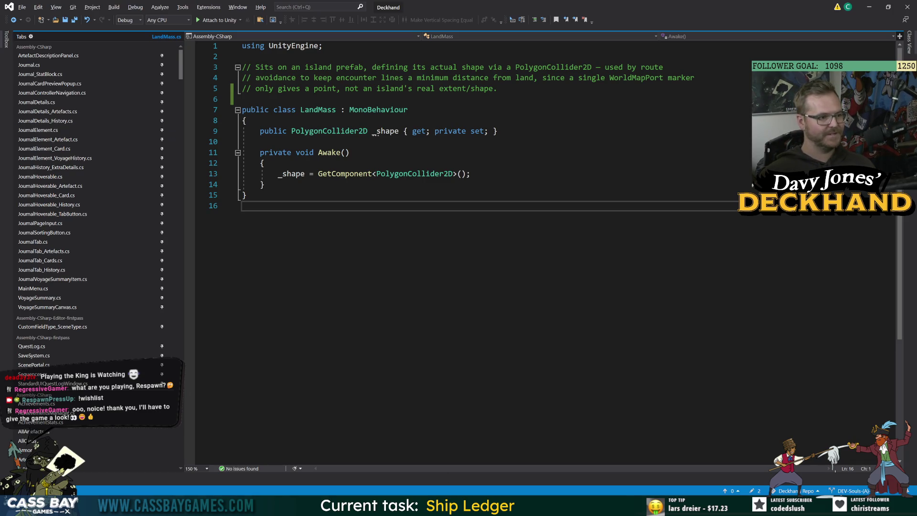
key(alt+Tab)
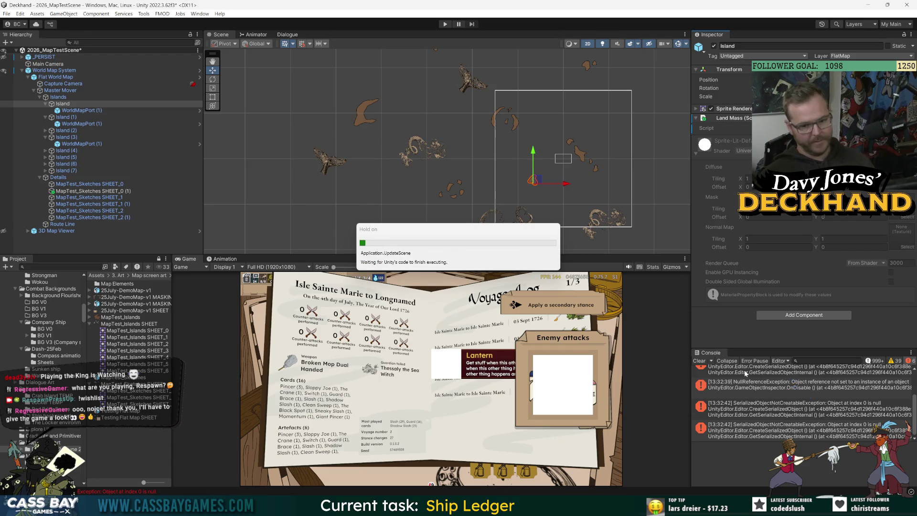
Clear the old Console errors, enlarge the Game view, and enter Play mode on the map scene
click(700, 362)
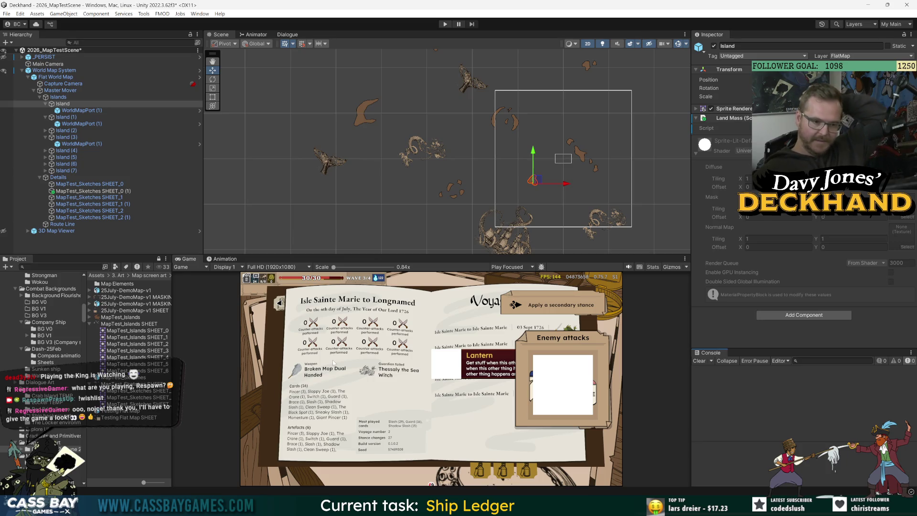
scroll(545, 193, down, 3)
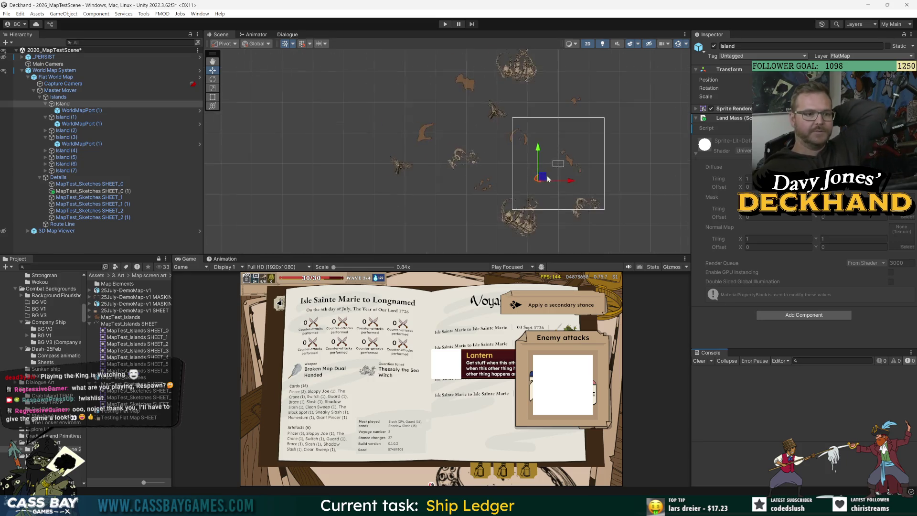
drag(571, 256, 569, 240)
scroll(517, 165, down, 3)
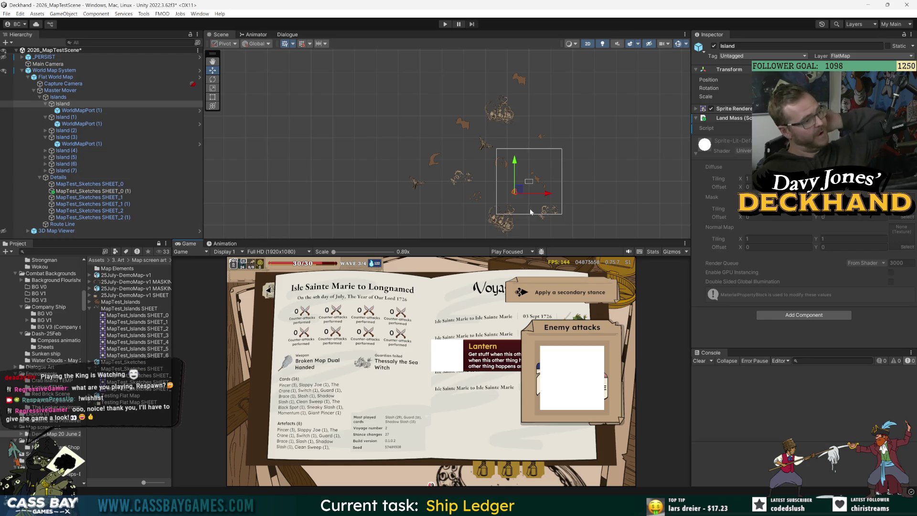
click(445, 24)
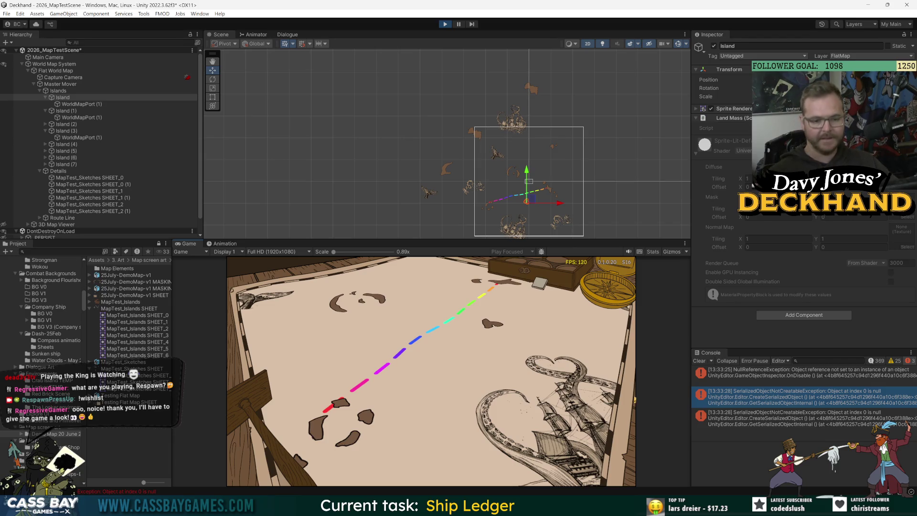
Clear the Console messages during play and remove the Land Mass script from the Island
click(698, 361)
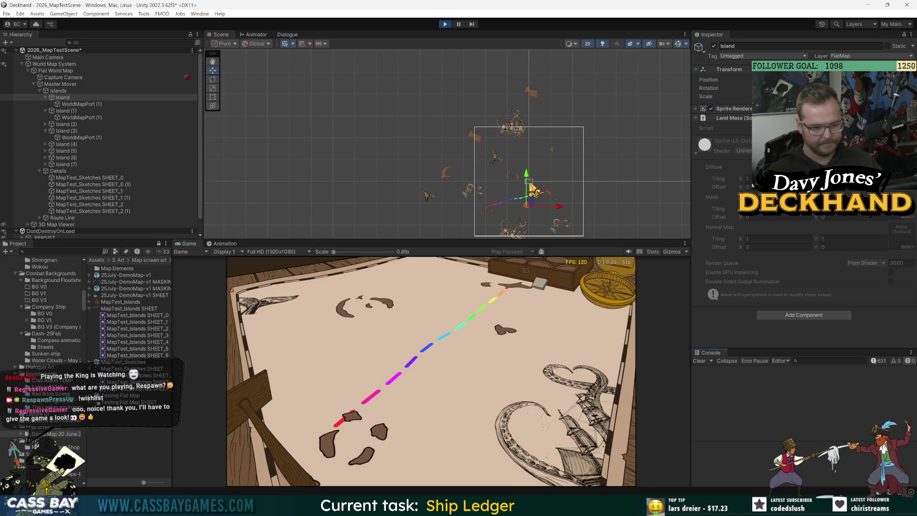
mouse_move(625, 506)
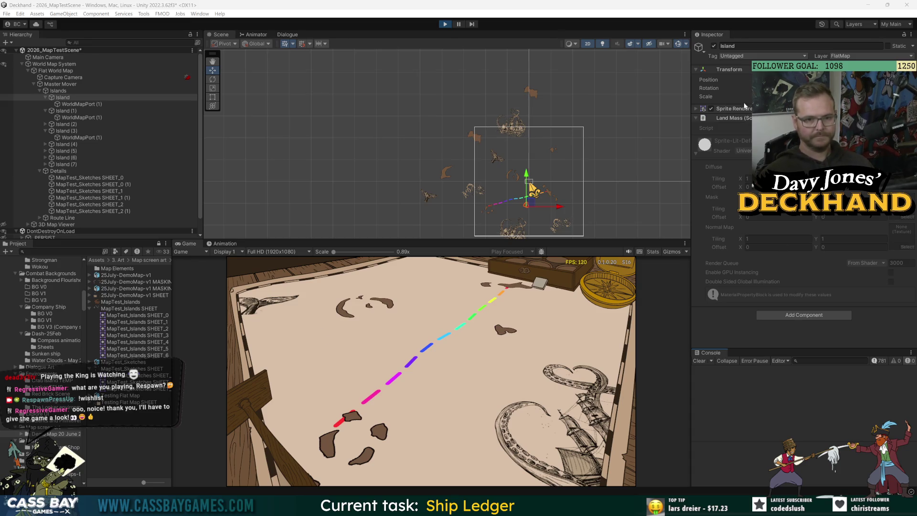
click(910, 118)
Remove the Land Mass script and add a Polygon Collider 2D to the Island via the 'poly' search
click(855, 139)
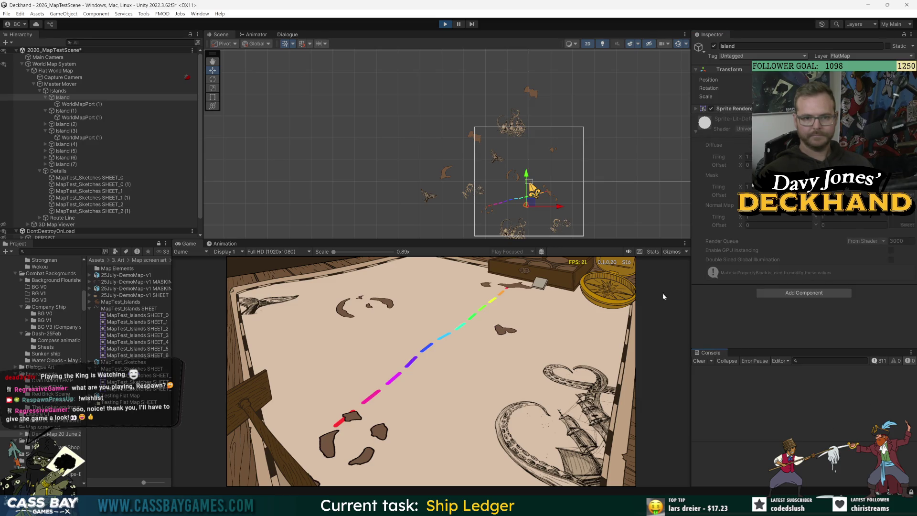
scroll(535, 213, up, 5)
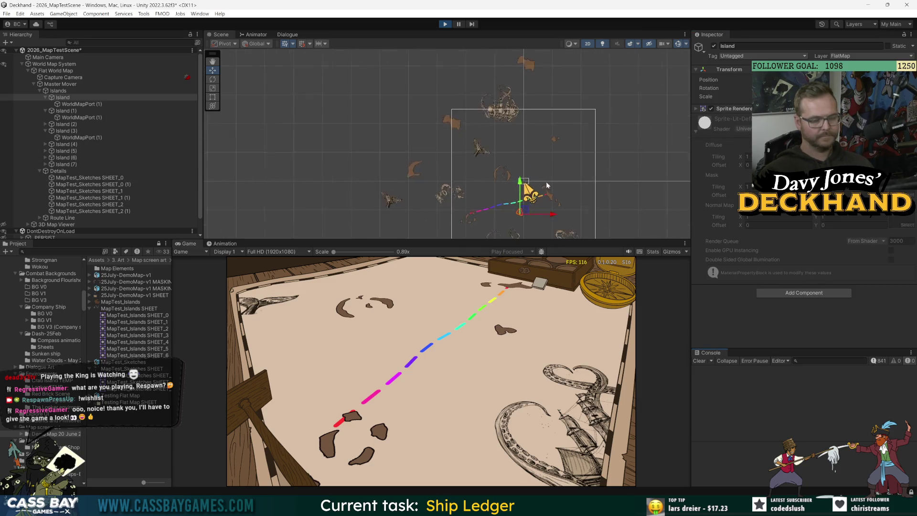
scroll(535, 215, up, 2)
click(63, 97)
click(803, 293)
text(poly)
key(Return)
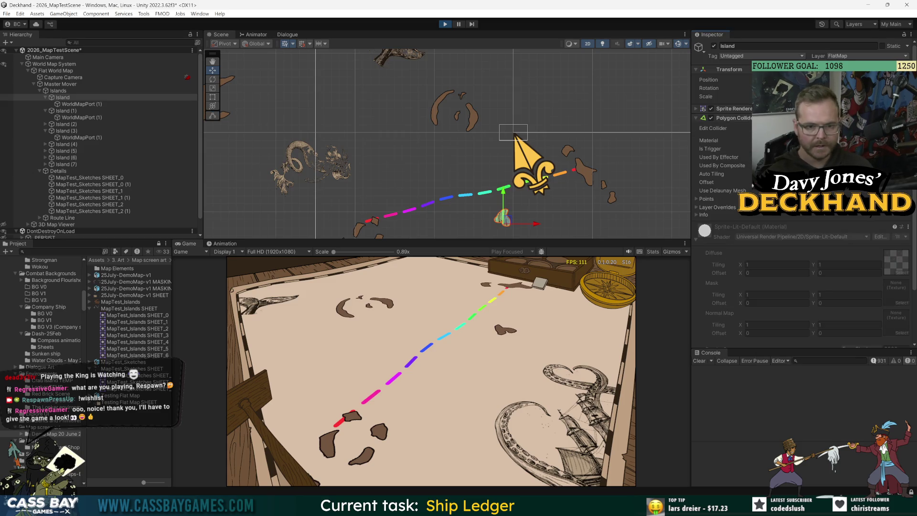
Center the Island in the Scene view and cut the collider path to 4 points
scroll(545, 208, up, 4)
drag(458, 192, 514, 123)
scroll(525, 182, up, 3)
mouse_move(526, 183)
mouse_down()
mouse_move(566, 141)
mouse_move(572, 157)
mouse_up()
click(697, 199)
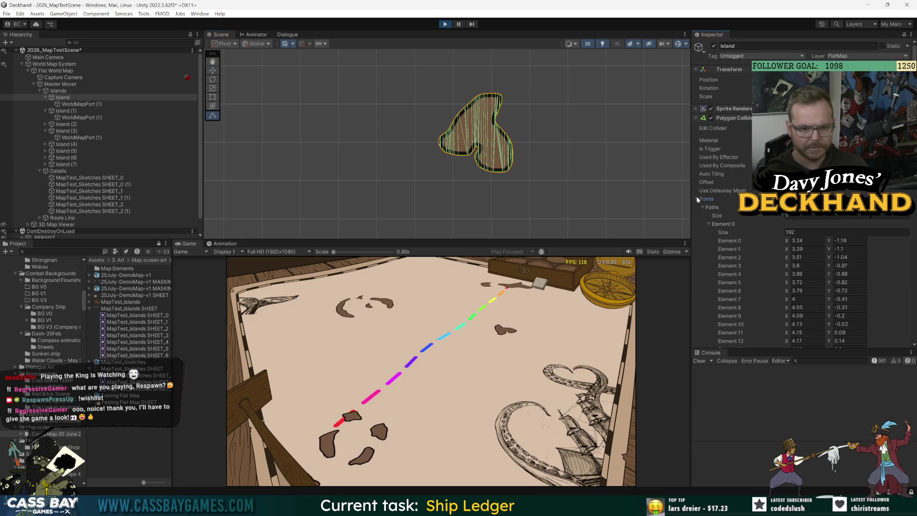
text(4)
key(Return)
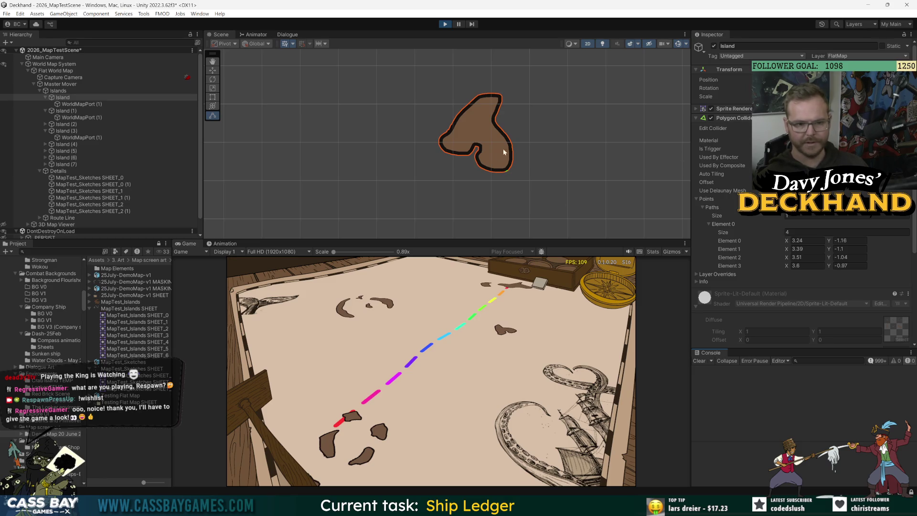
Change the collider's first path to 10 points
scroll(510, 164, up, 1)
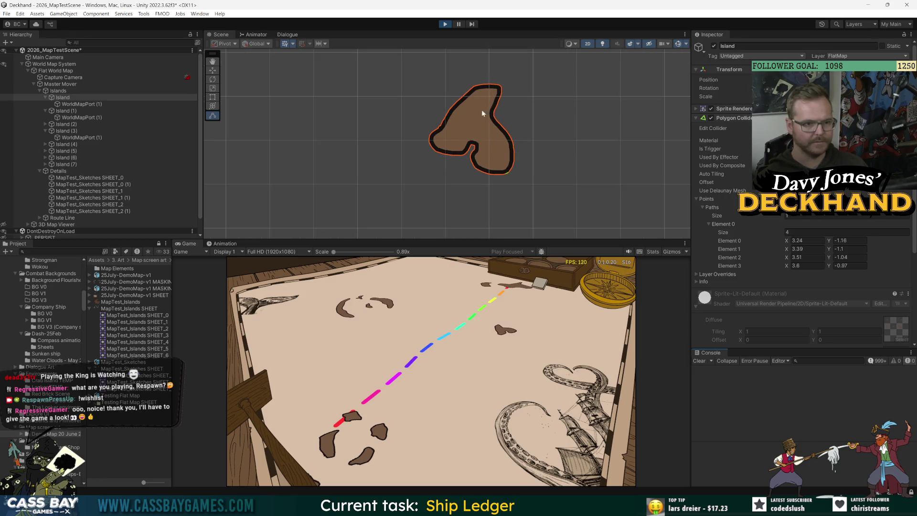
scroll(508, 162, down, 1)
click(721, 241)
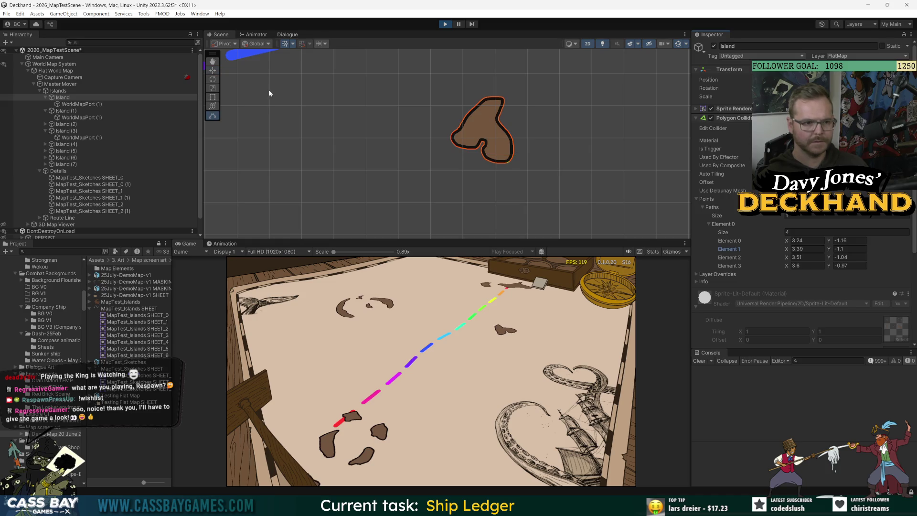
scroll(536, 189, down, 5)
scroll(541, 182, up, 10)
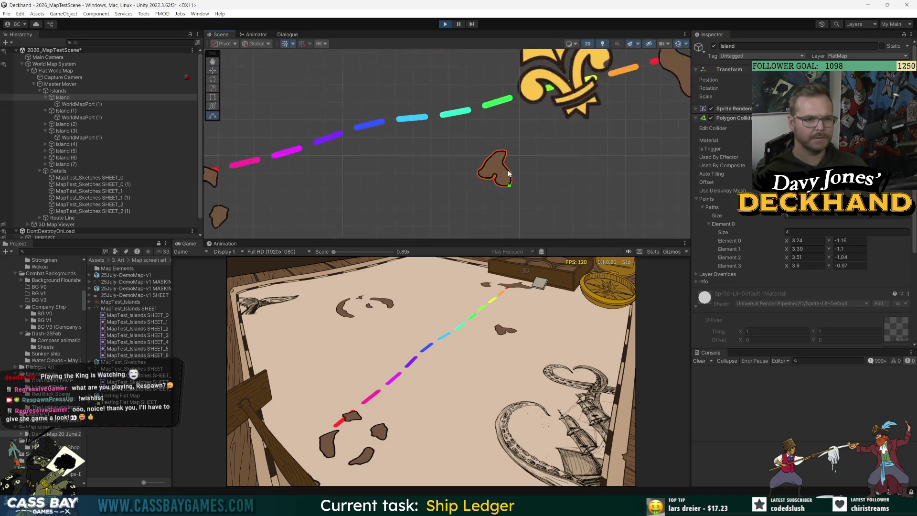
scroll(564, 188, down, 3)
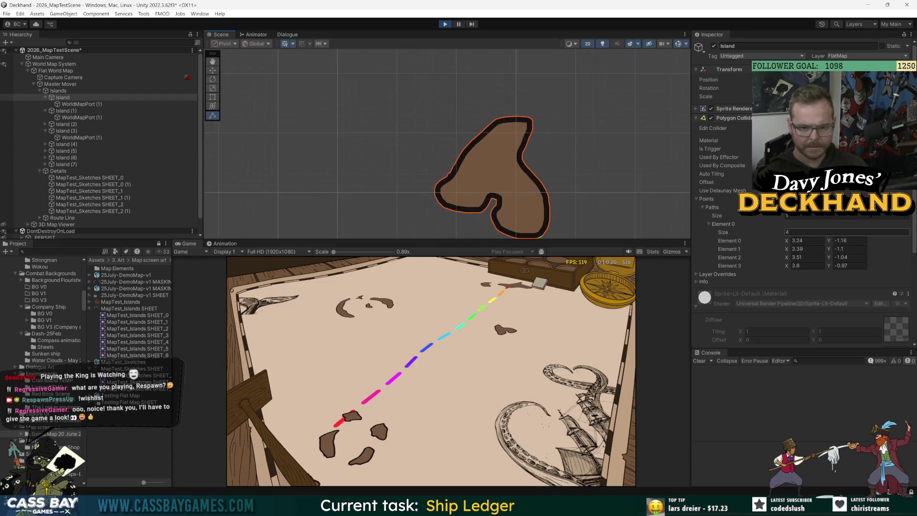
text(10)
key(Return)
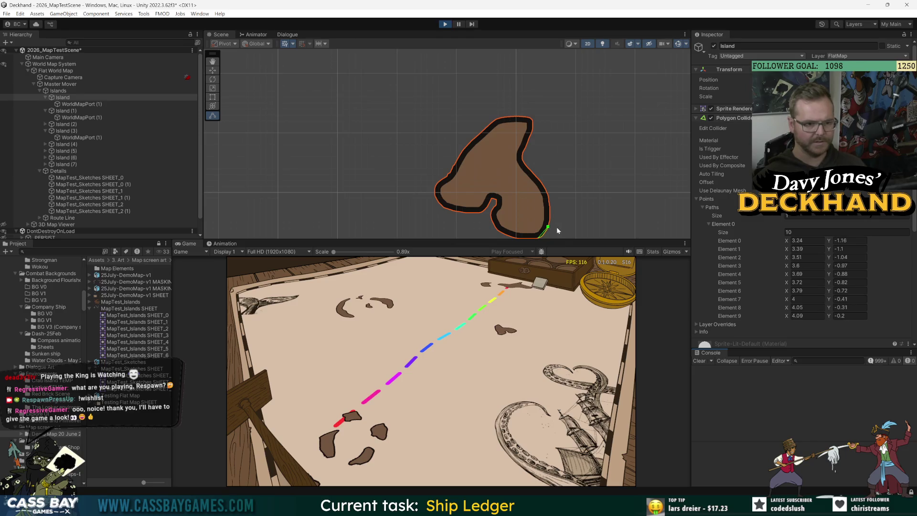
Frame the Island, drag two collider points outward, then cut the path to 3 points
key(f)
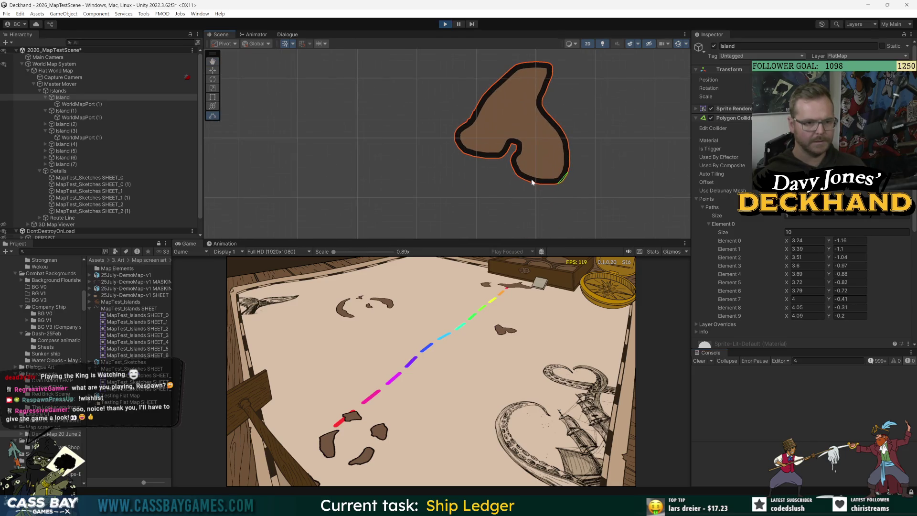
mouse_move(569, 173)
mouse_down()
mouse_move(492, 145)
mouse_move(516, 181)
mouse_move(466, 166)
mouse_move(439, 151)
mouse_move(522, 184)
mouse_move(451, 148)
mouse_move(455, 136)
mouse_up()
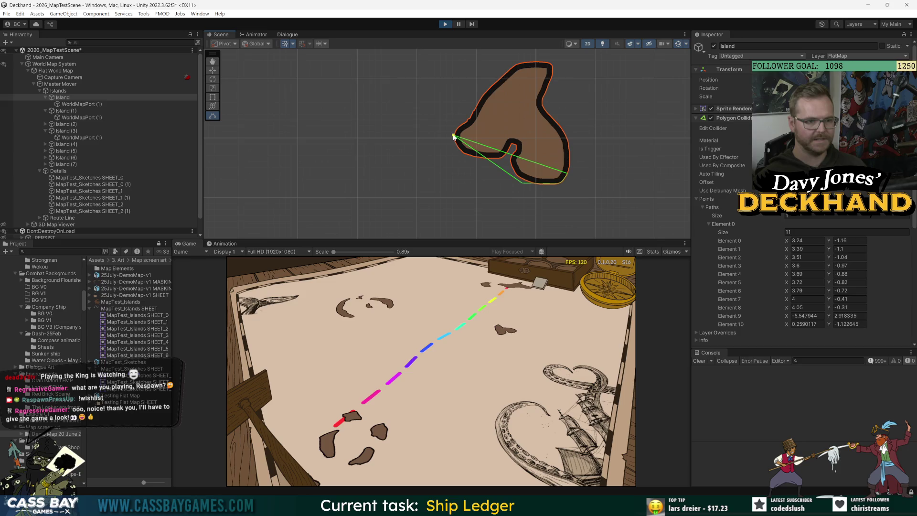
mouse_move(539, 163)
mouse_down()
mouse_move(524, 75)
mouse_move(491, 82)
mouse_up()
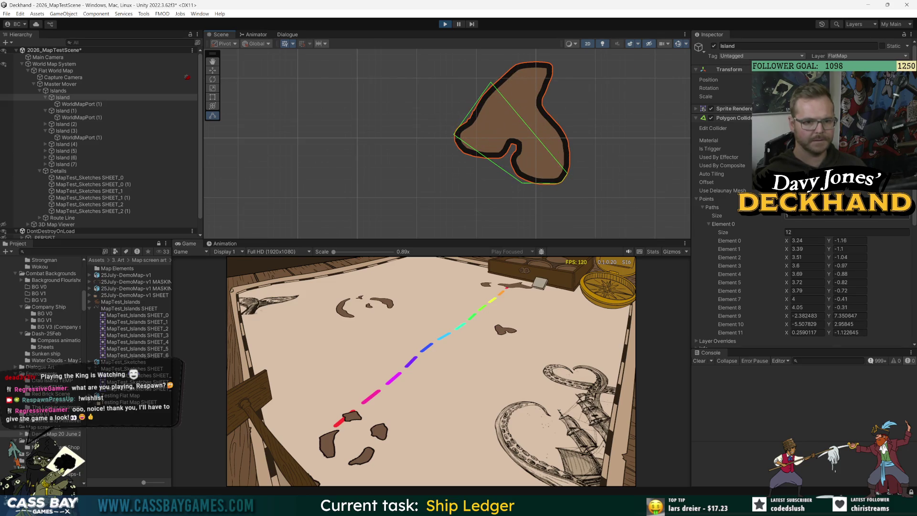
click(807, 232)
text(3)
key(Return)
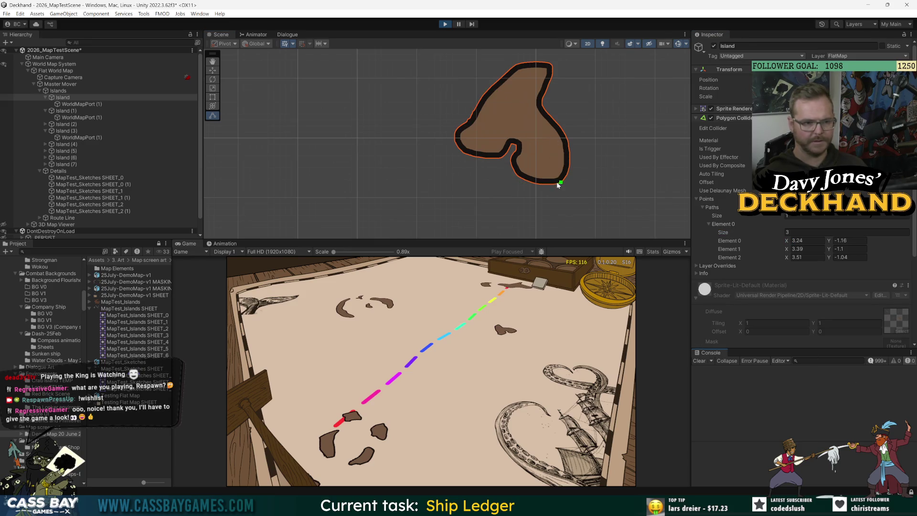
Reshape the collider into a triangle, then add a fresh Polygon Collider 2D to the Island
scroll(554, 182, up, 3)
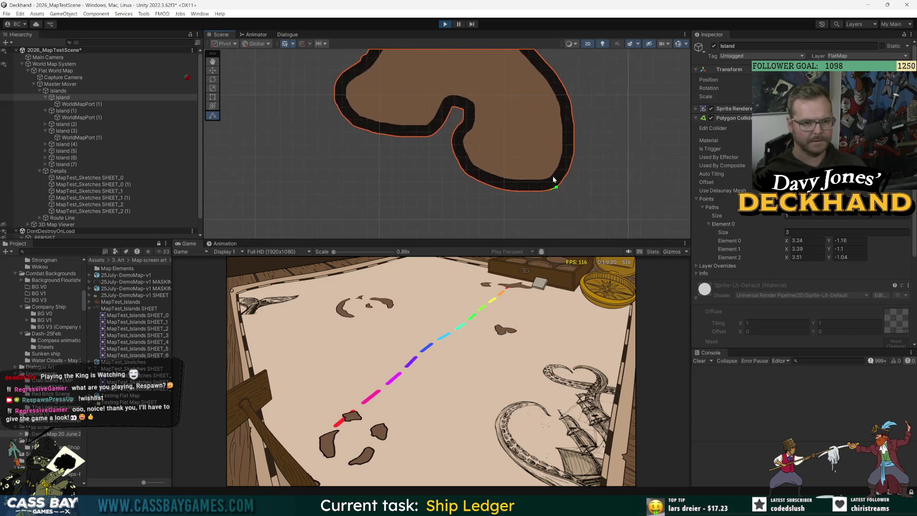
scroll(553, 180, up, 2)
mouse_move(557, 198)
mouse_down()
mouse_move(491, 141)
mouse_move(585, 190)
mouse_move(591, 125)
mouse_move(596, 137)
mouse_up()
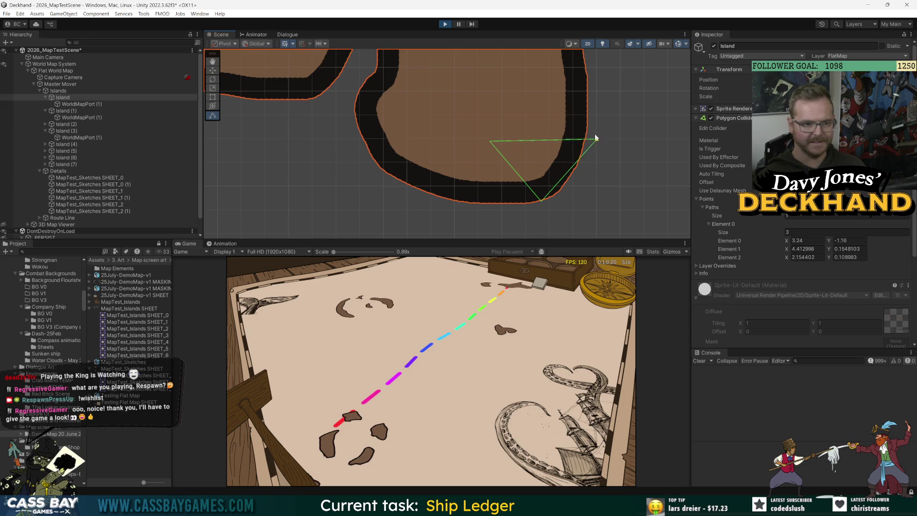
scroll(558, 151, down, 5)
mouse_move(510, 186)
mouse_down()
mouse_move(371, 149)
mouse_move(479, 203)
mouse_move(522, 192)
mouse_up()
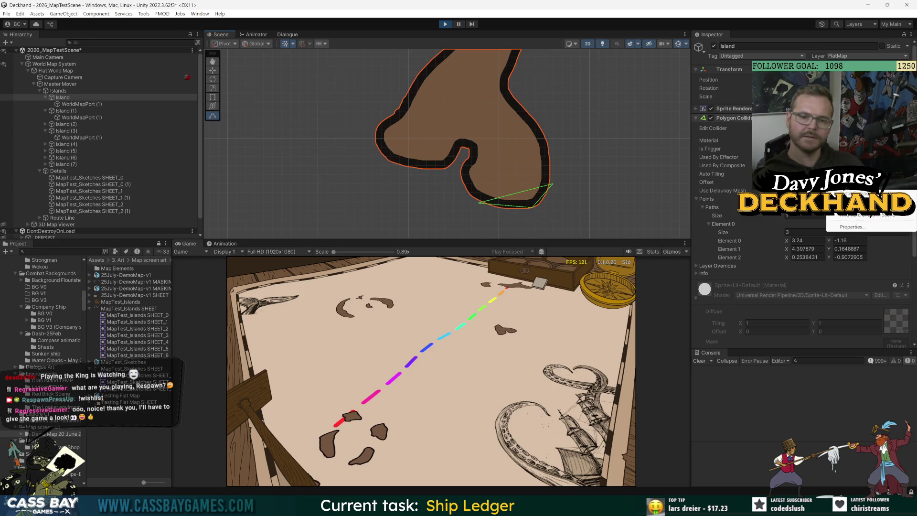
click(804, 293)
click(803, 323)
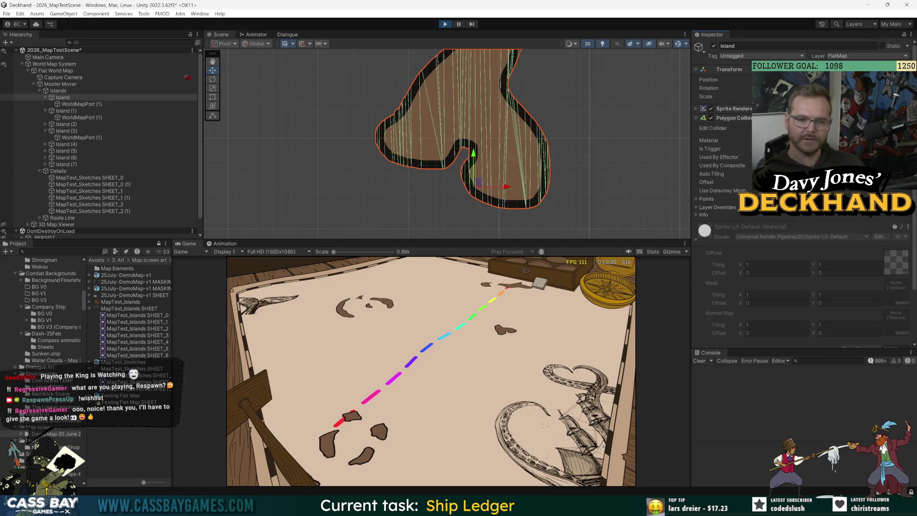
Inspect the new collider's Points list and Layer Overrides settings
click(697, 198)
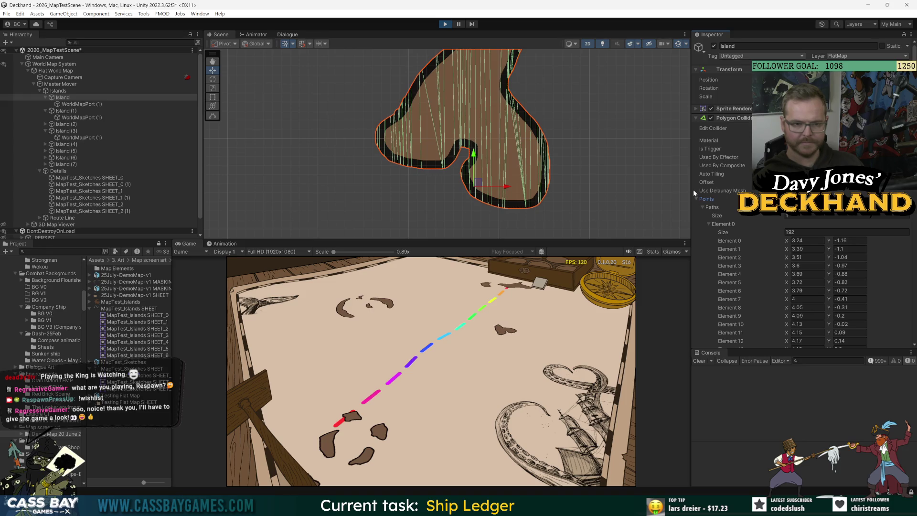
scroll(694, 183, down, 10)
scroll(696, 184, down, 20)
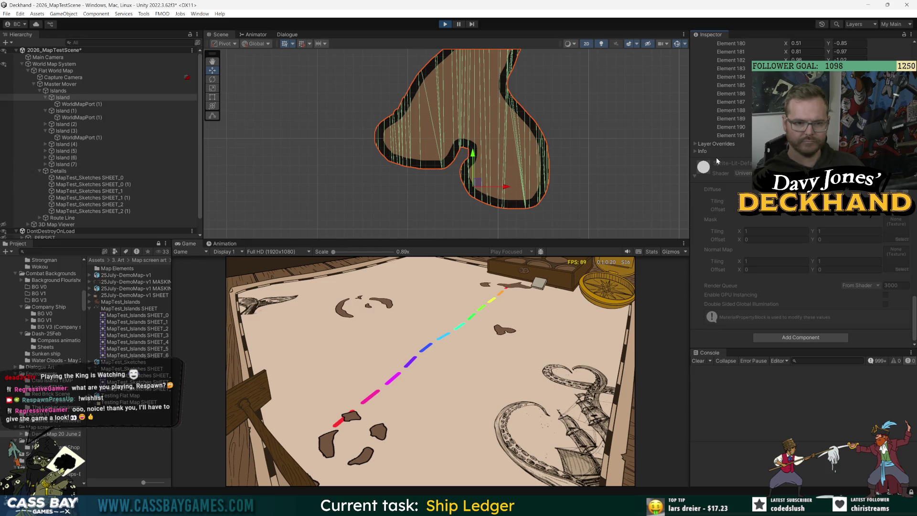
click(695, 144)
scroll(709, 160, up, 20)
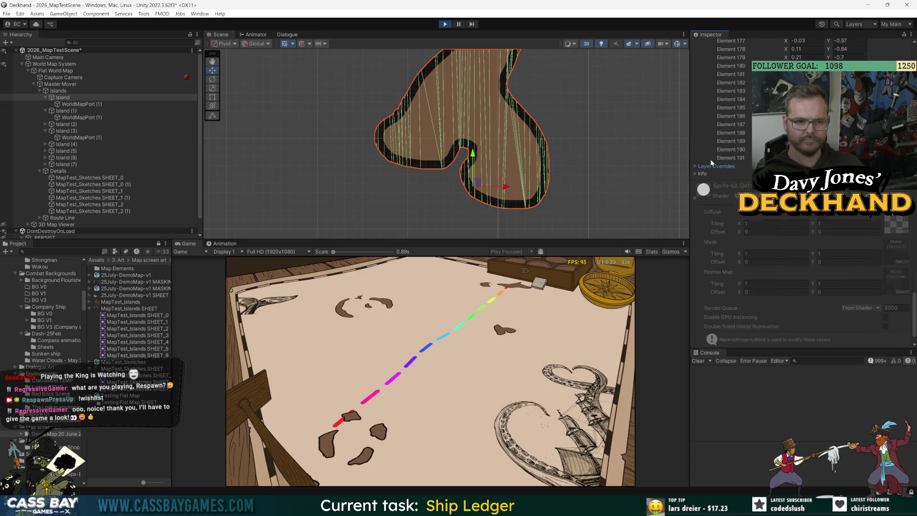
scroll(709, 159, up, 5)
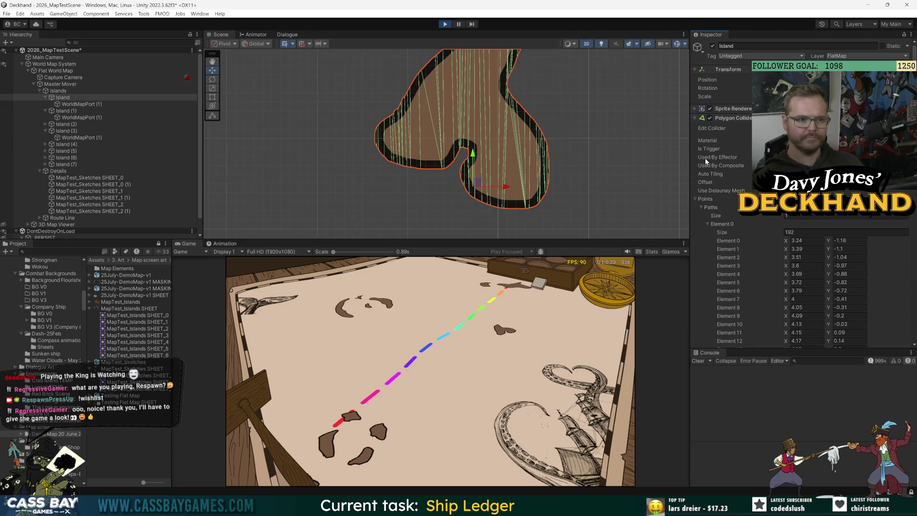
scroll(562, 167, down, 5)
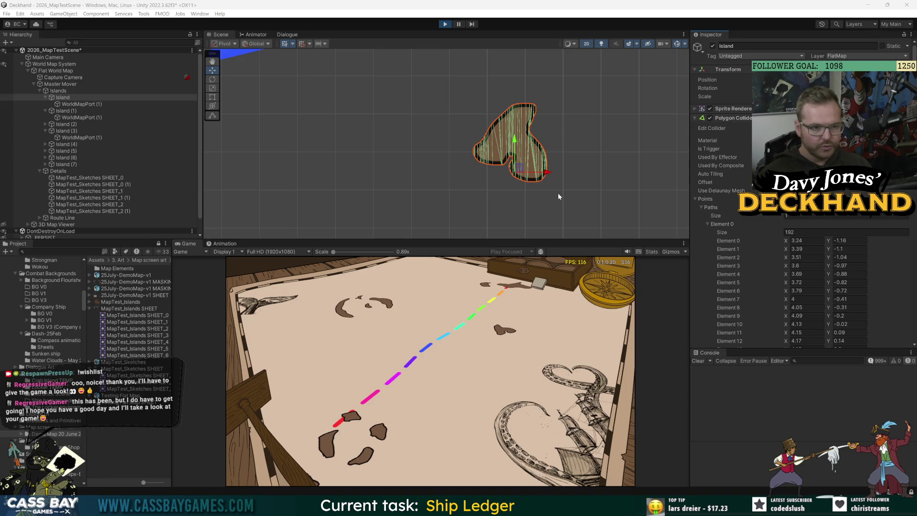
Stop Play mode, clear the Console errors, and pan the Scene view across the island map
click(443, 25)
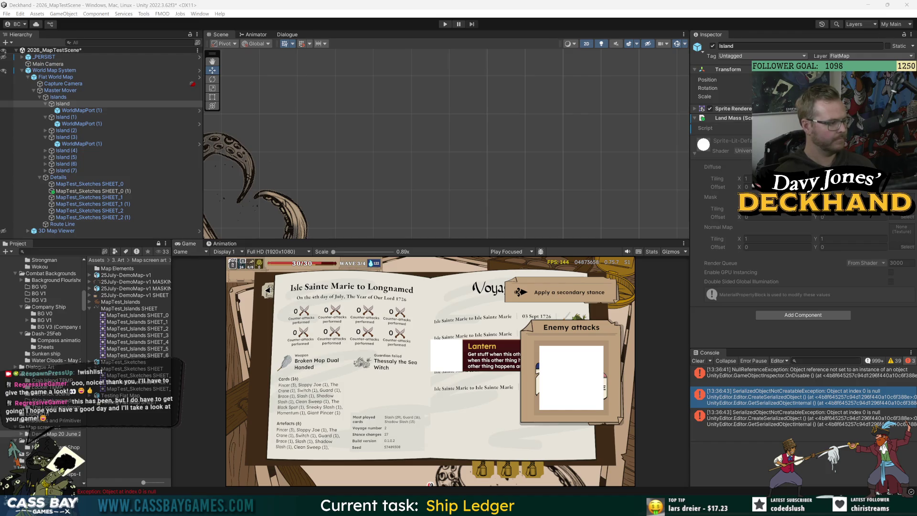
click(698, 361)
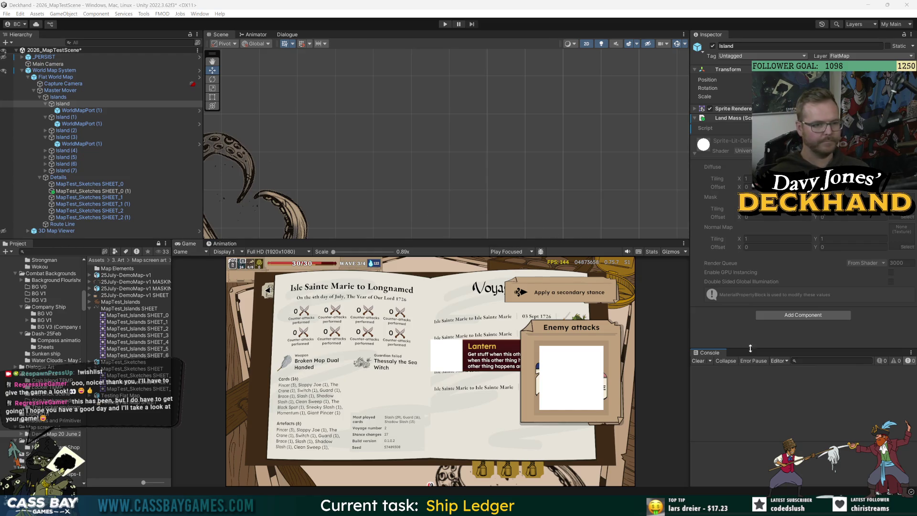
key(f)
mouse_move(395, 165)
mouse_down()
mouse_move(425, 159)
mouse_move(484, 180)
mouse_up()
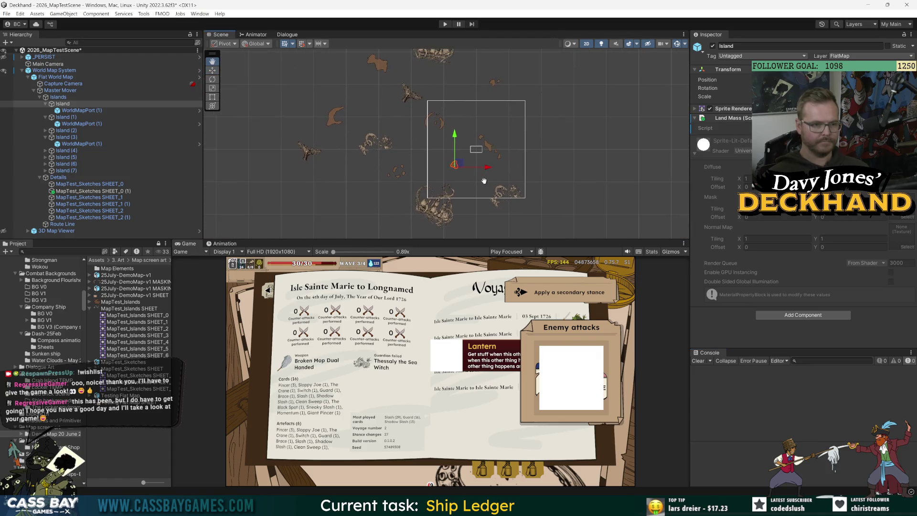
Zoom in and drag the Island upward to a new spot near the camera frame's right edge
scroll(470, 164, up, 4)
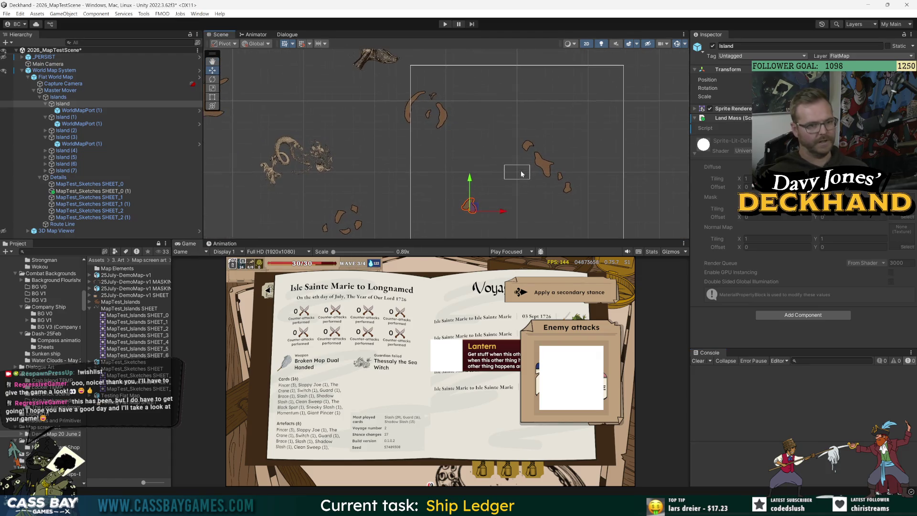
mouse_move(490, 197)
mouse_down()
mouse_move(496, 148)
mouse_move(541, 151)
mouse_move(593, 192)
mouse_up()
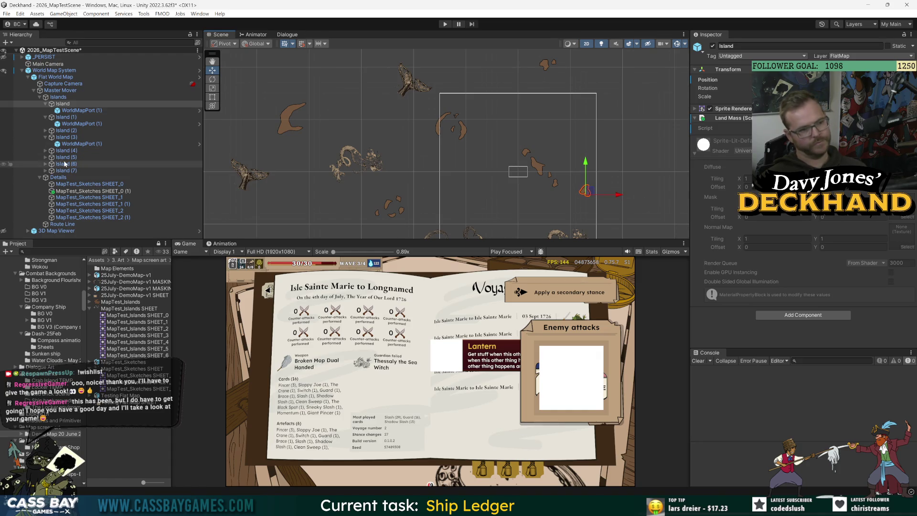
Inspect the Route Line's reference and the ports and islands (3) through (7) in the Hierarchy
click(62, 224)
click(845, 286)
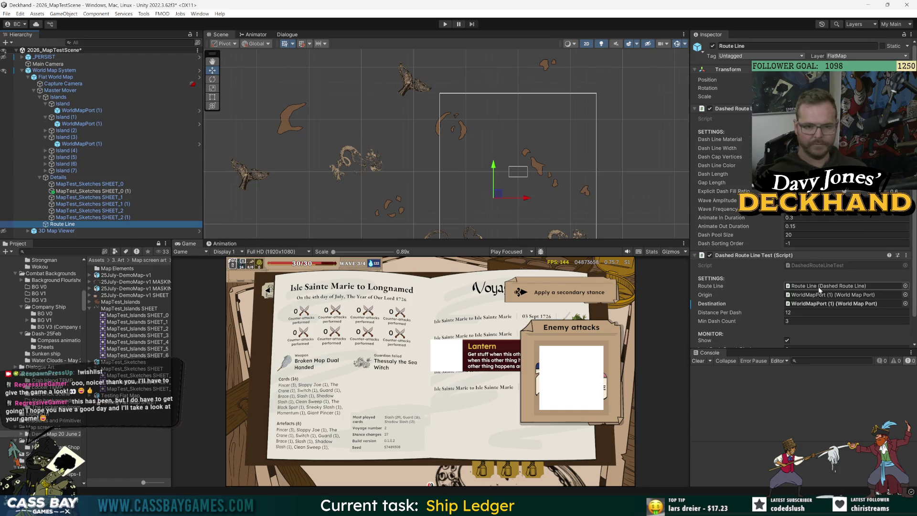
click(77, 111)
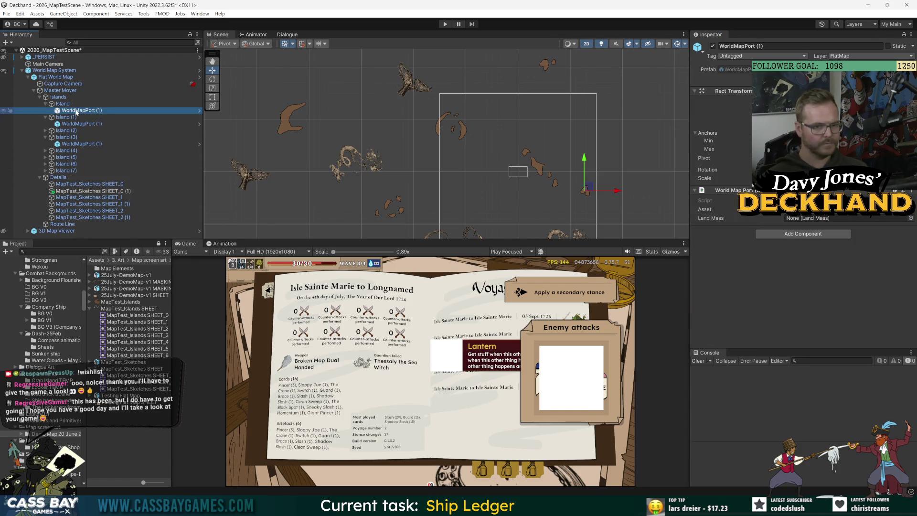
click(78, 124)
click(80, 144)
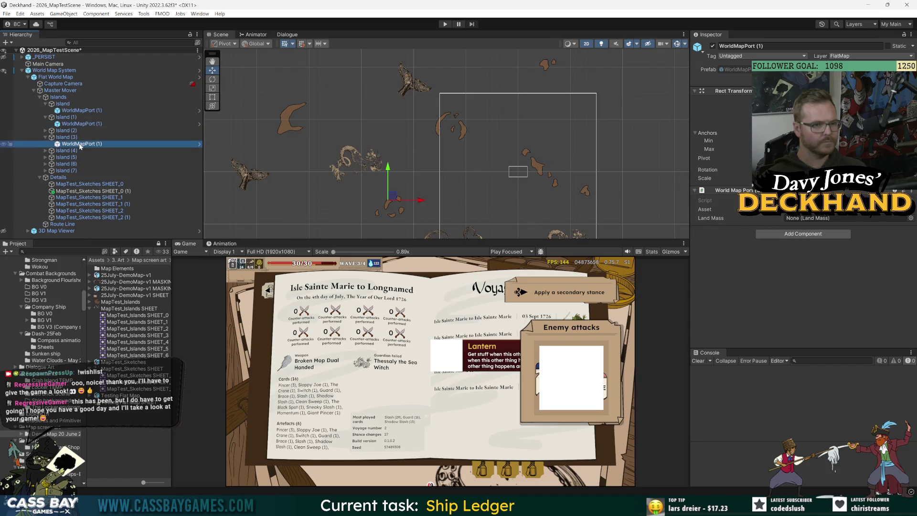
click(75, 150)
click(74, 157)
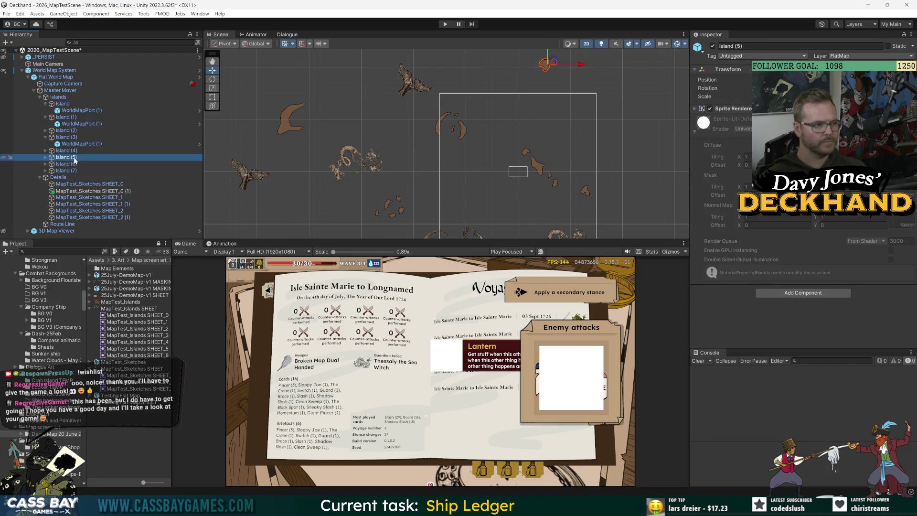
click(74, 164)
click(73, 171)
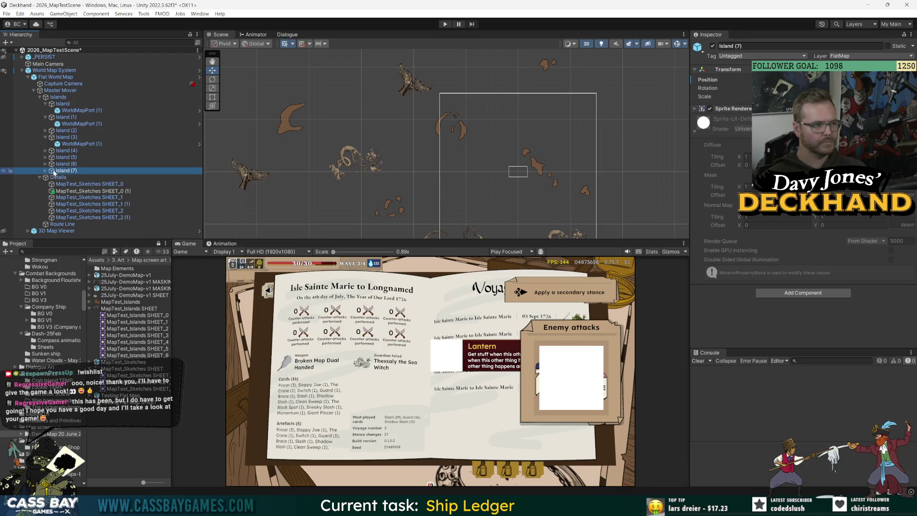
Expand Island (2) to reveal its port, then begin renaming WorldMapPort (1) under Island
click(60, 99)
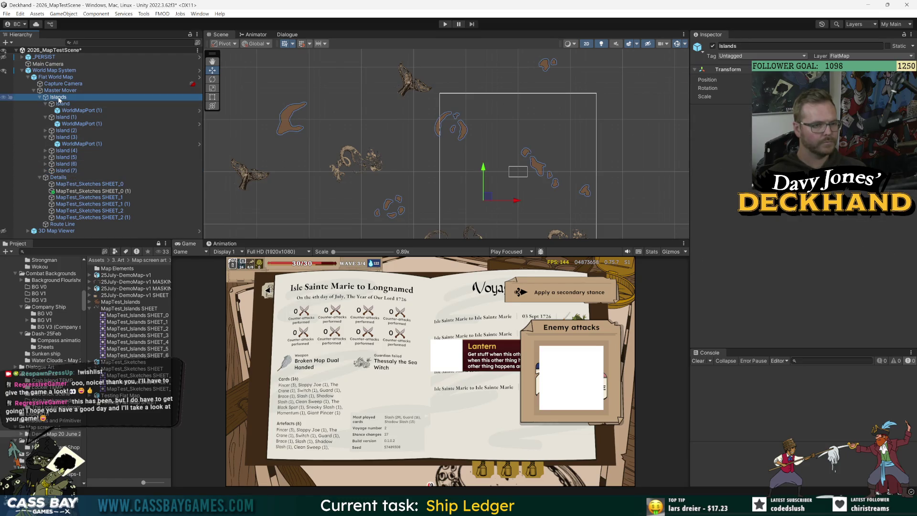
click(62, 103)
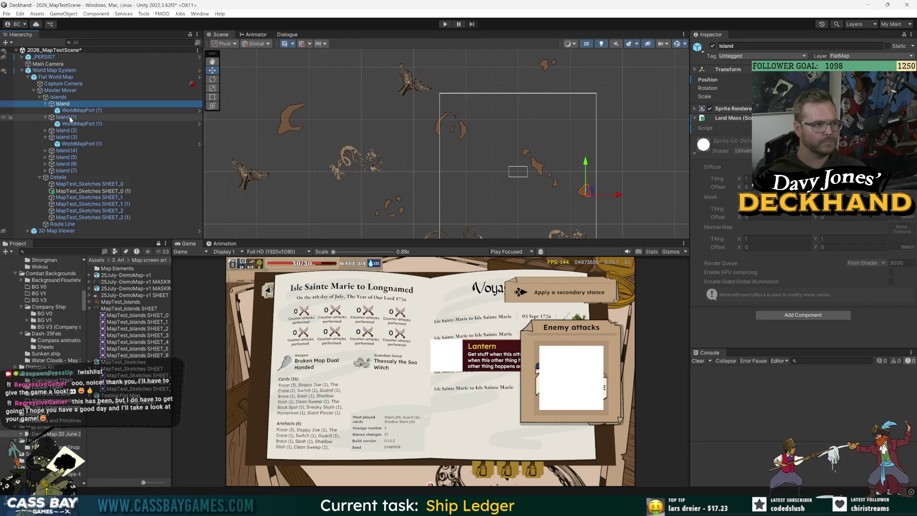
click(71, 119)
click(56, 131)
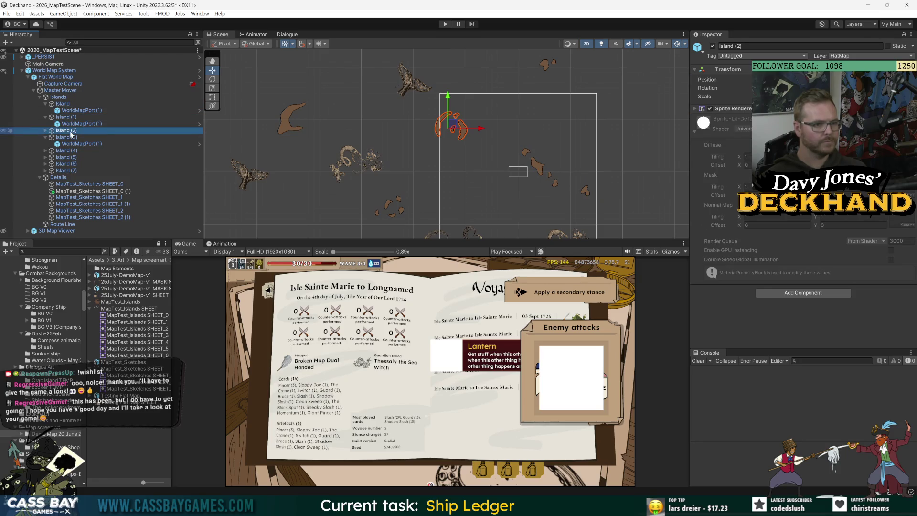
click(46, 130)
click(63, 104)
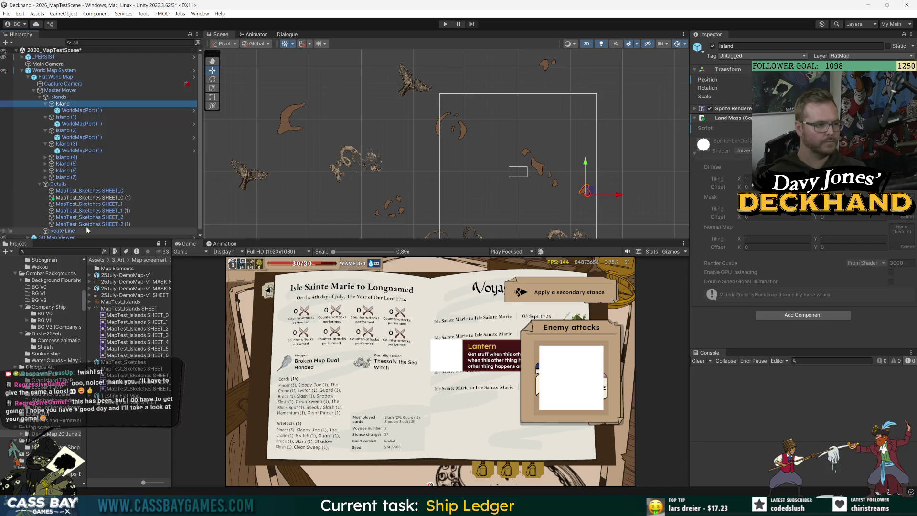
click(96, 112)
click(96, 112)
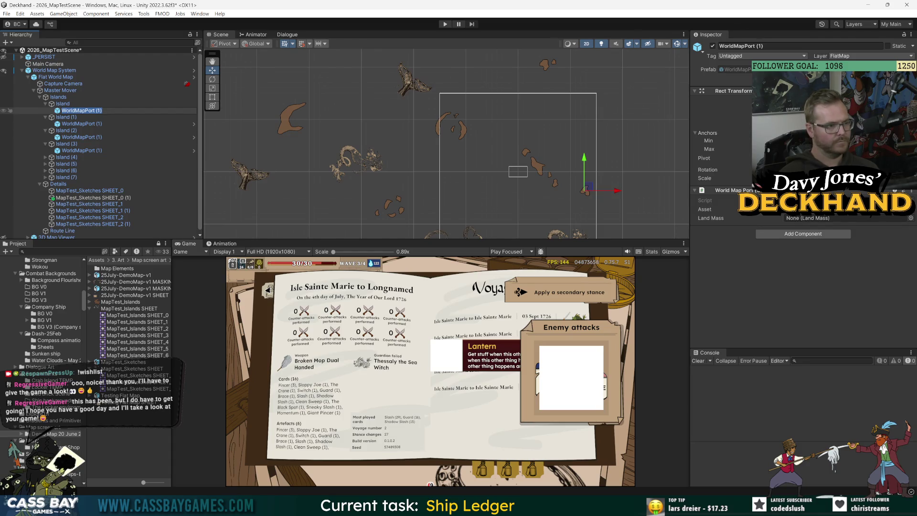
Rename the ports under Island and Island (1) to WorldMapPort and WorldMapPort 1
key(End)
key(BackSpace)
key(BackSpace)
key(BackSpace)
key(Return)
click(94, 124)
key(F2)
key(End)
key(BackSpace)
key(BackSpace)
key(BackSpace)
text(1)
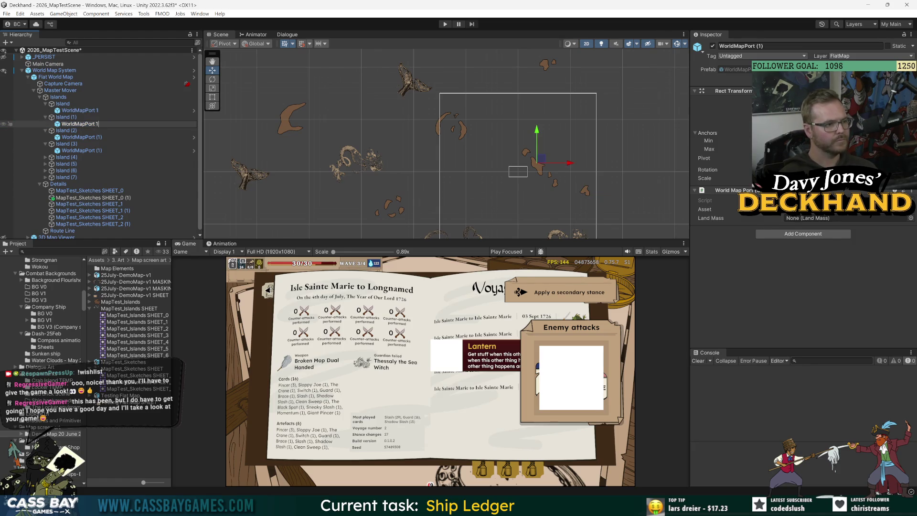
key(Return)
click(98, 112)
key(F2)
key(End)
key(BackSpace)
key(BackSpace)
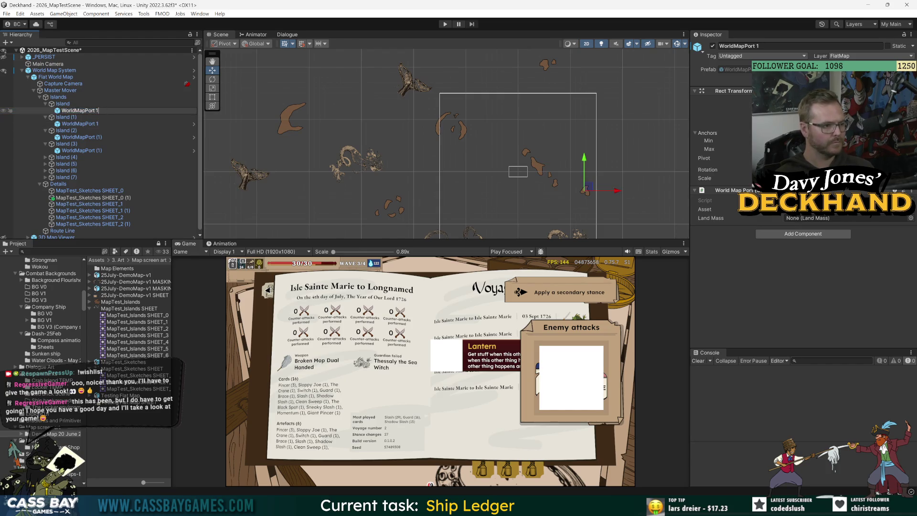
Rename the port under Island (2) to 'WorldMapPort 2' and check the result
click(91, 137)
key(F2)
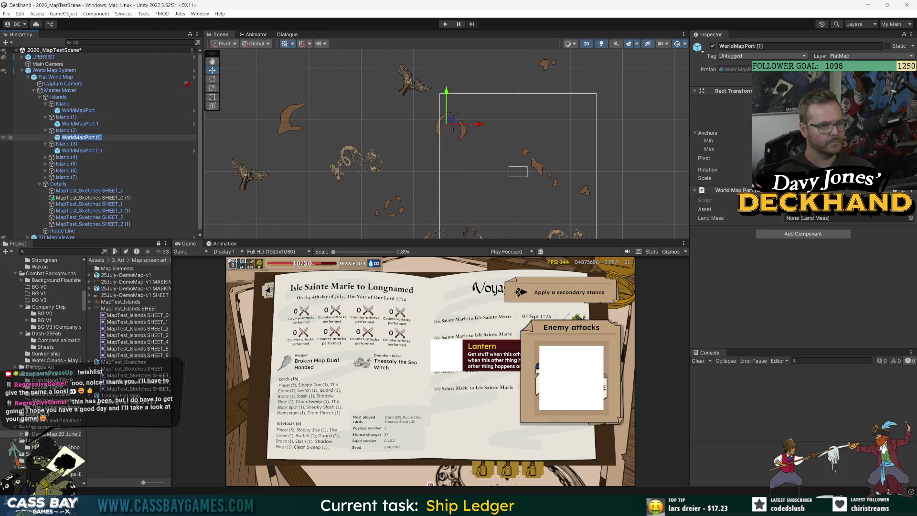
key(BackSpace)
key(BackSpace)
key(BackSpace)
text(2)
key(Return)
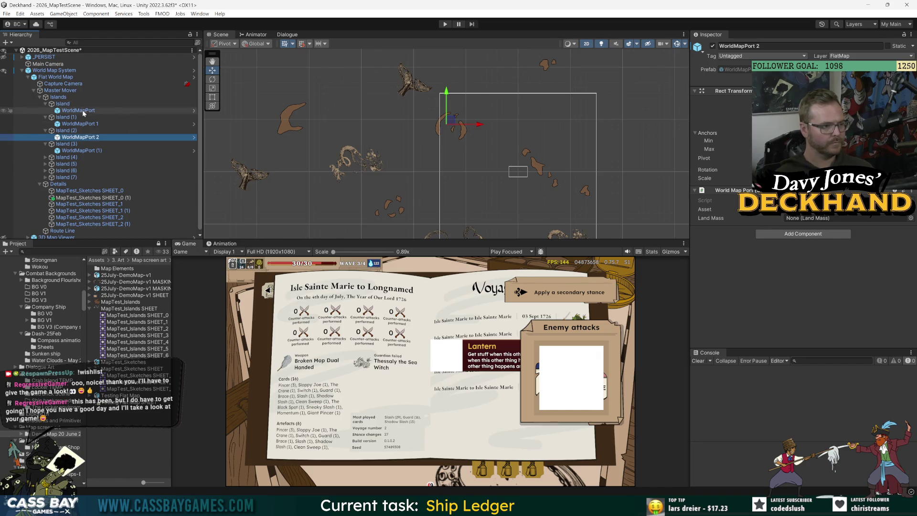
click(82, 110)
click(87, 137)
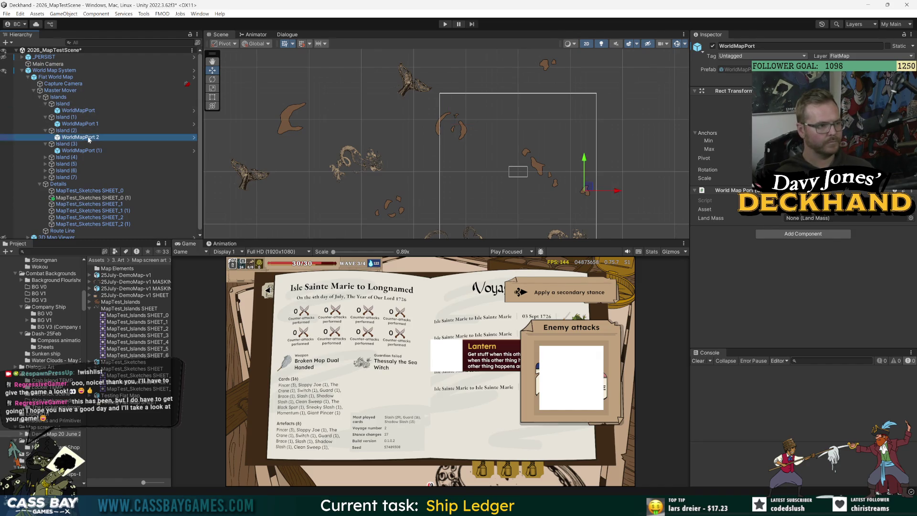
click(71, 231)
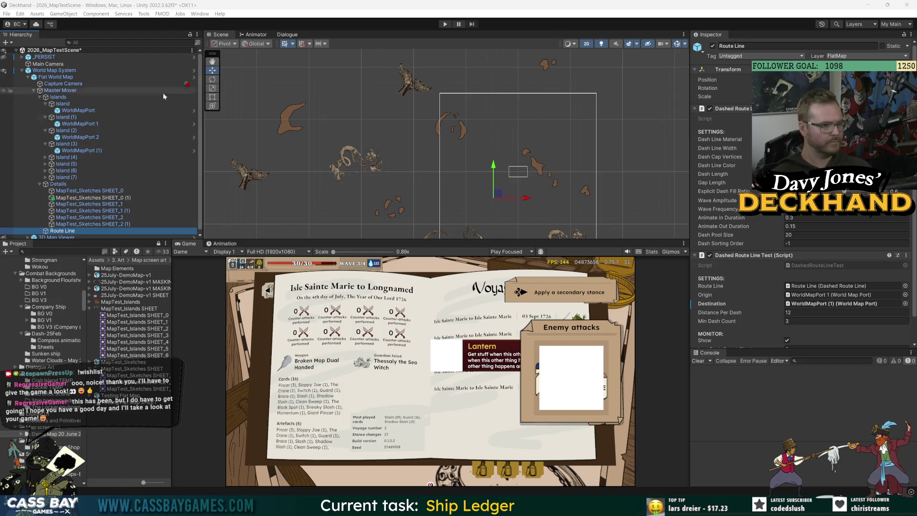
Drag the port into the Dashed Route Line Test Destination field so the route ends at WorldMapPort 2
scroll(774, 265, down, 3)
click(810, 259)
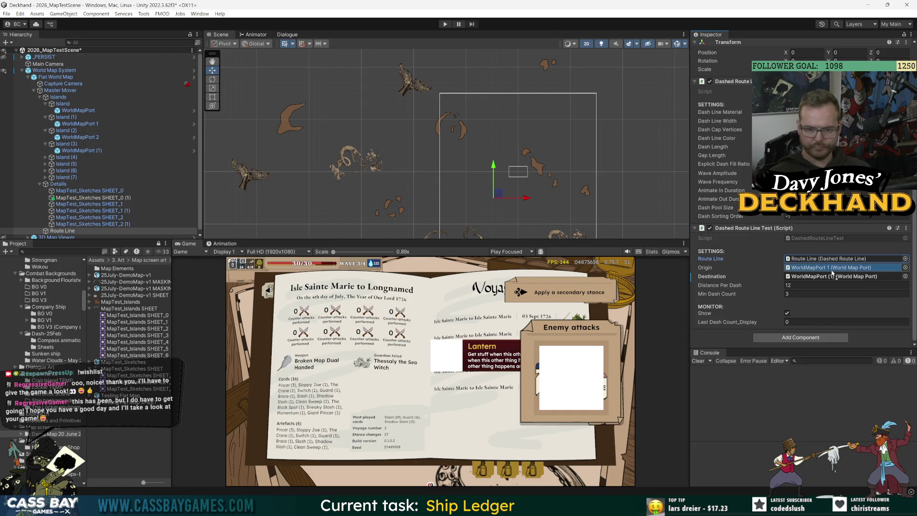
mouse_move(85, 151)
mouse_down()
mouse_move(86, 143)
mouse_move(856, 279)
mouse_up()
click(81, 151)
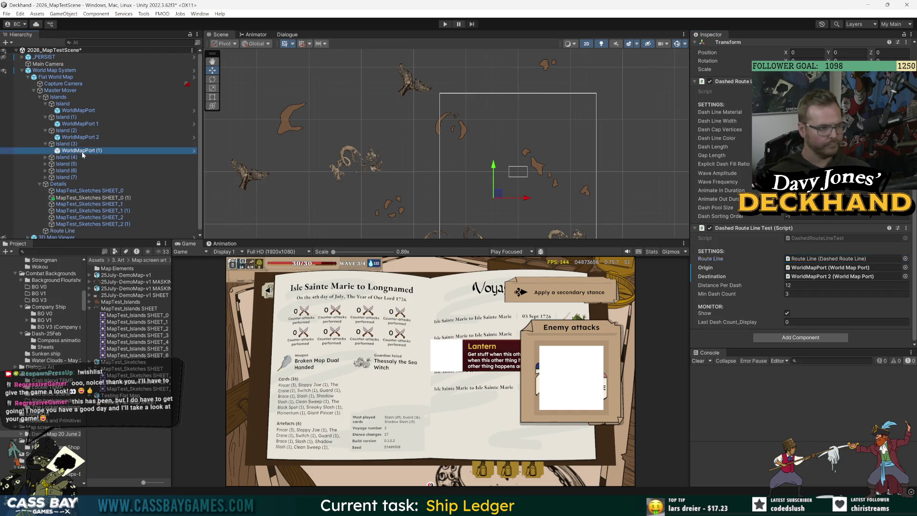
Rename the Island (3) port to 'WorldMapPort 3' and save the scene with Ctrl+S
key(F2)
key(BackSpace)
key(BackSpace)
key(Return)
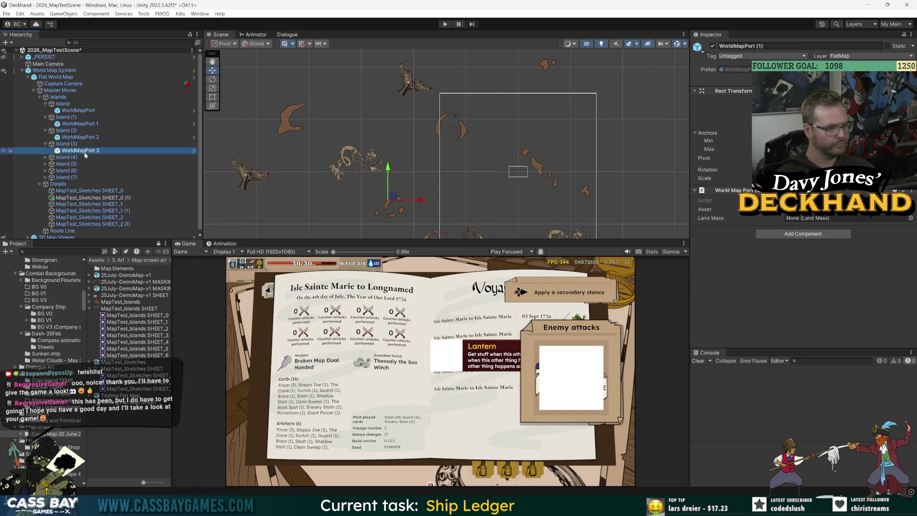
click(815, 328)
key(ctrl+s)
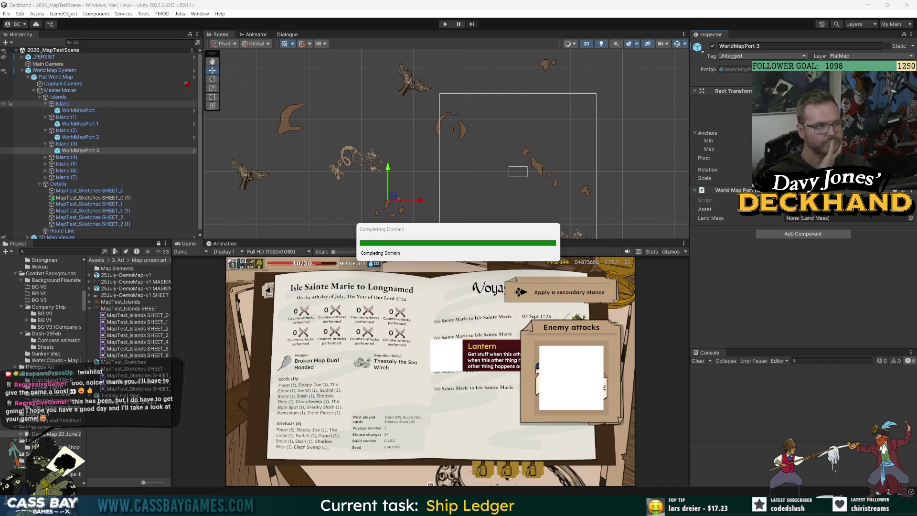
click(62, 103)
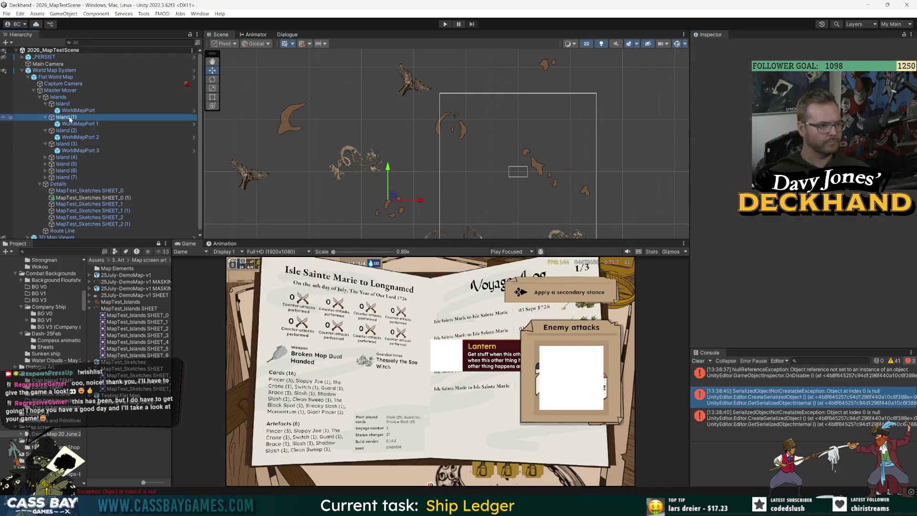
Select Island through Island (2) and add a Polygon Collider 2D to all three
shift+click(62, 117)
shift+click(67, 131)
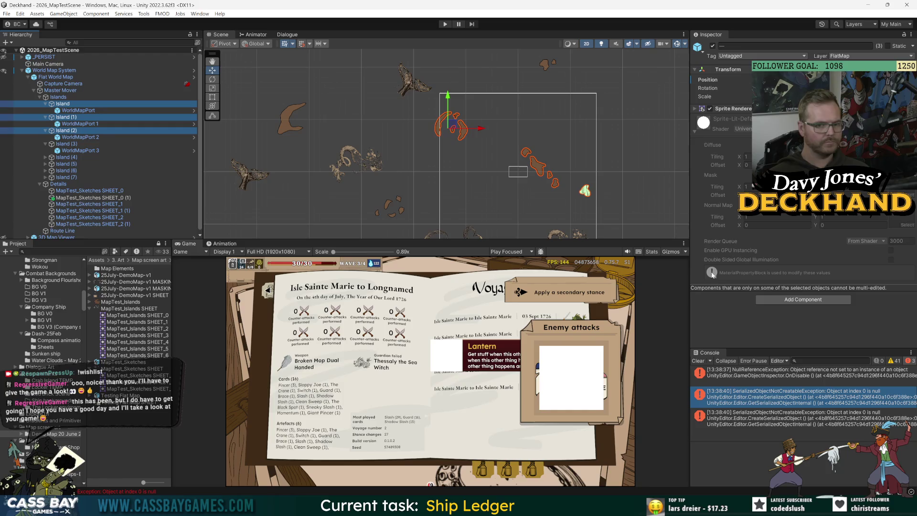
click(819, 300)
key(Return)
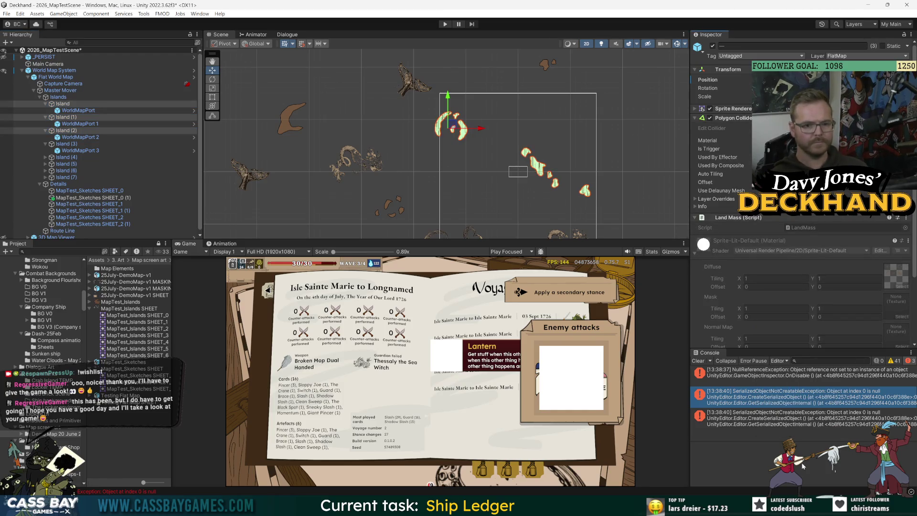
Clear the console errors and select the Flat World Map object
click(698, 361)
click(153, 77)
scroll(501, 152, up, 5)
scroll(525, 161, down, 4)
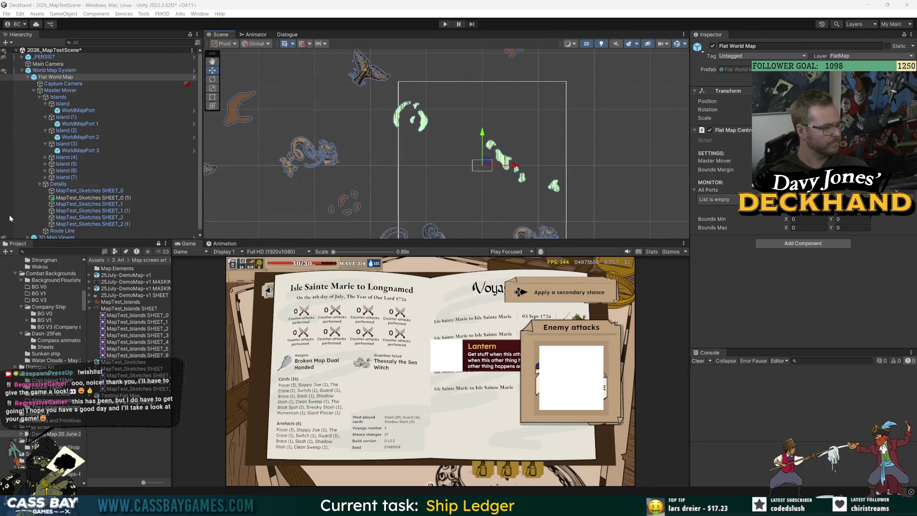
scroll(81, 234, down, 1)
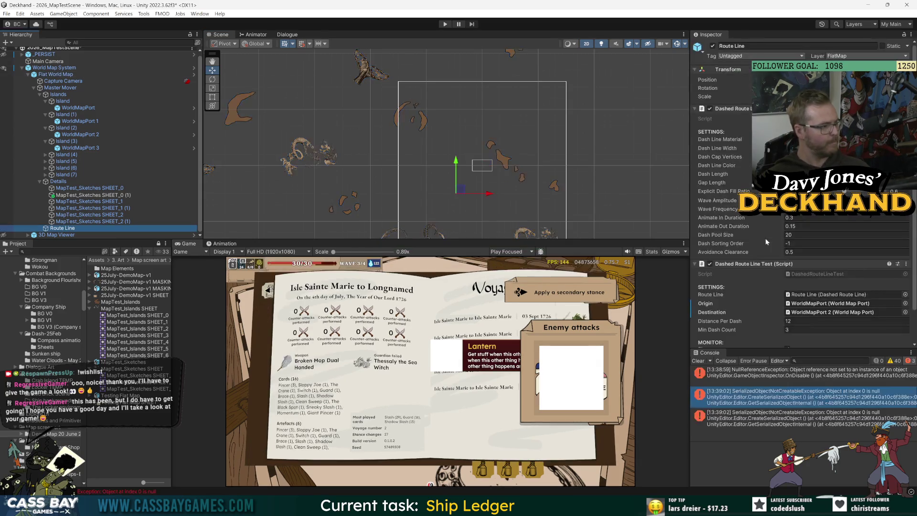
Clear the console, set the route's Avoidance Clearance to 1, and select World Map System
click(698, 361)
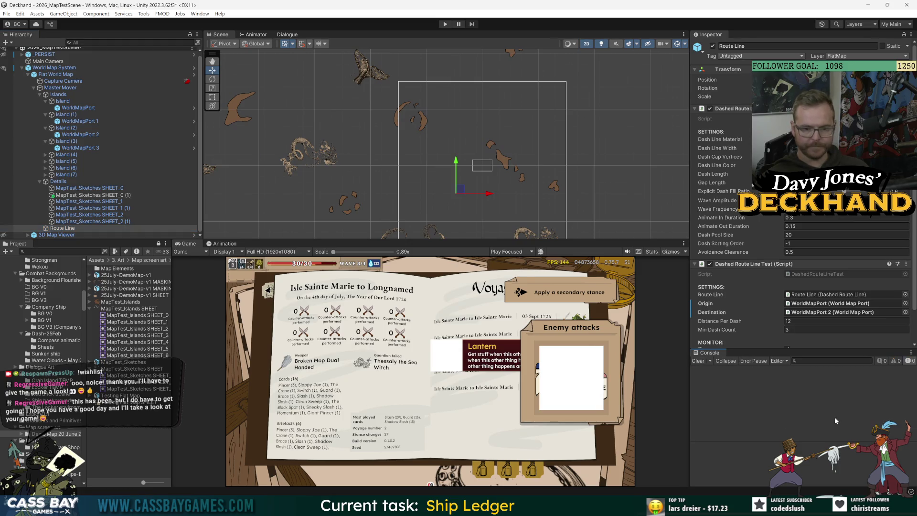
scroll(718, 272, down, 3)
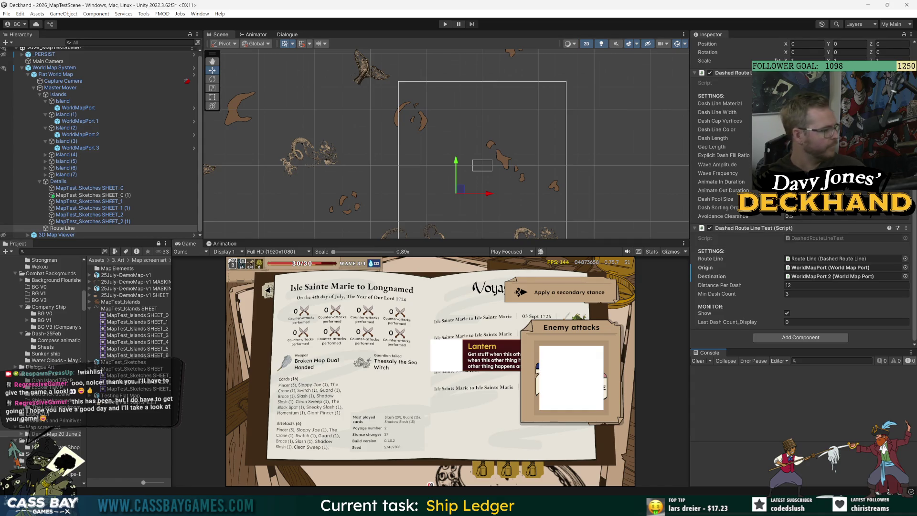
click(813, 216)
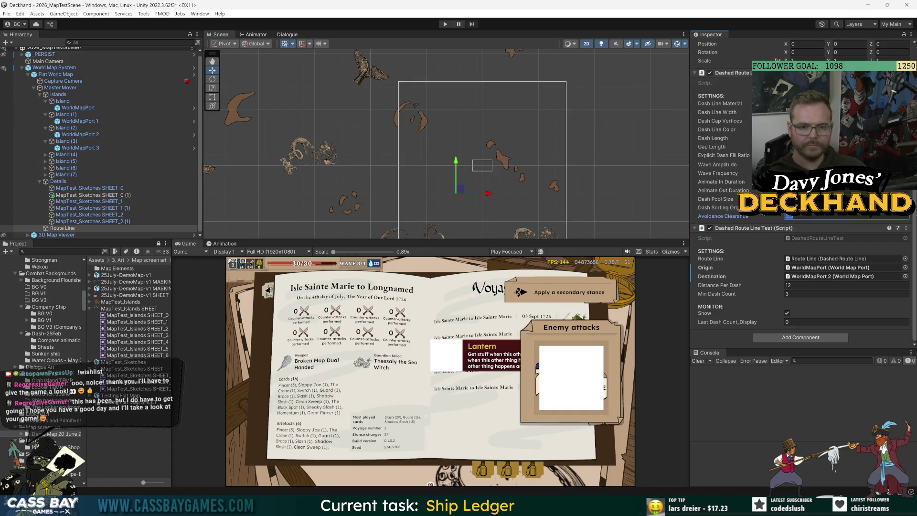
click(54, 67)
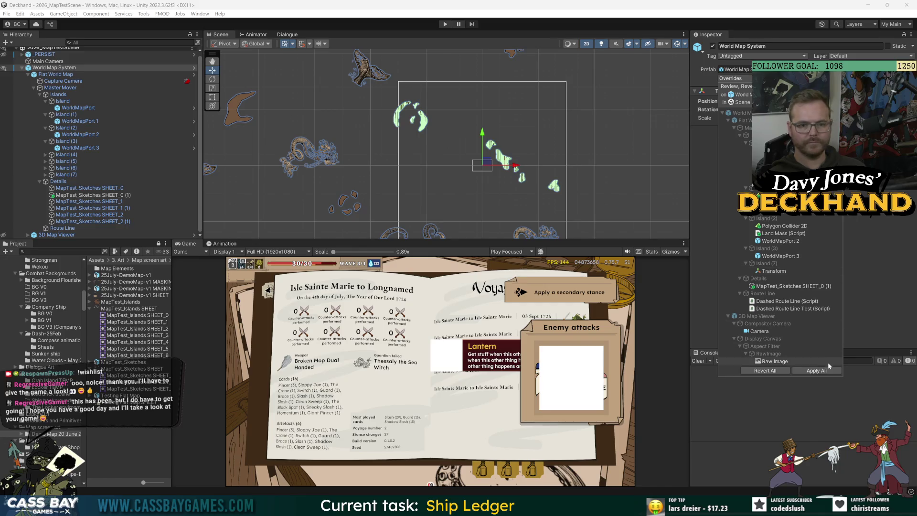
double_click(69, 69)
click(69, 68)
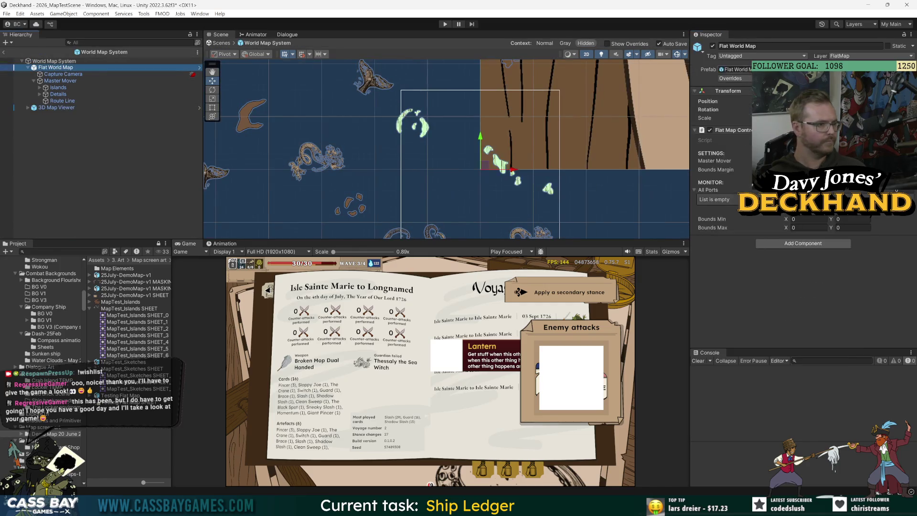
click(57, 108)
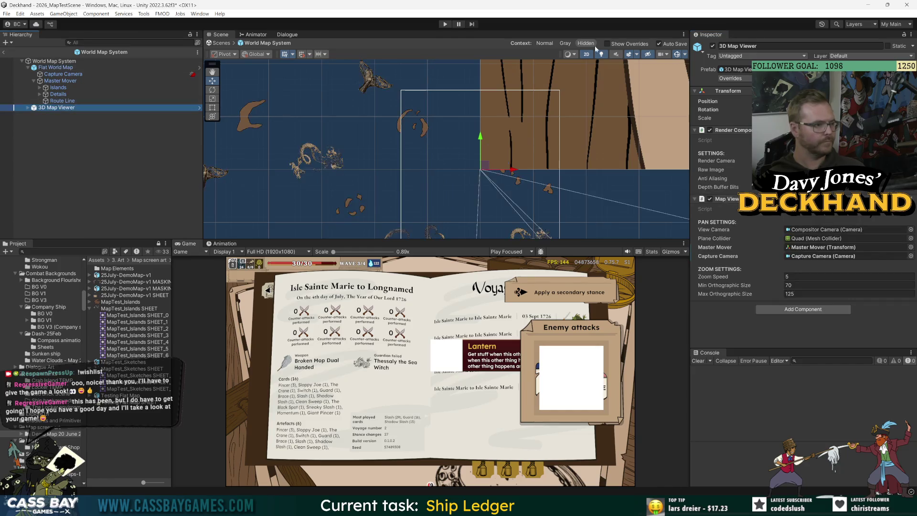
click(731, 79)
key(Escape)
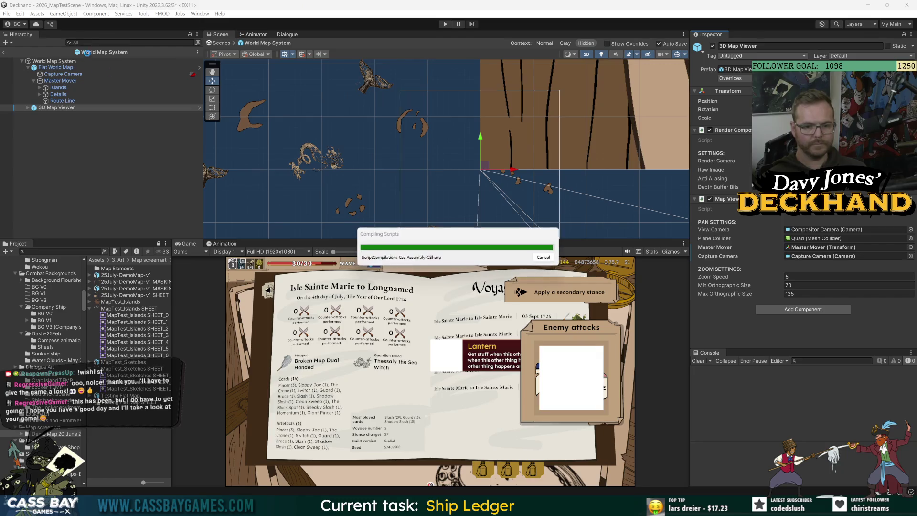
click(4, 52)
click(445, 24)
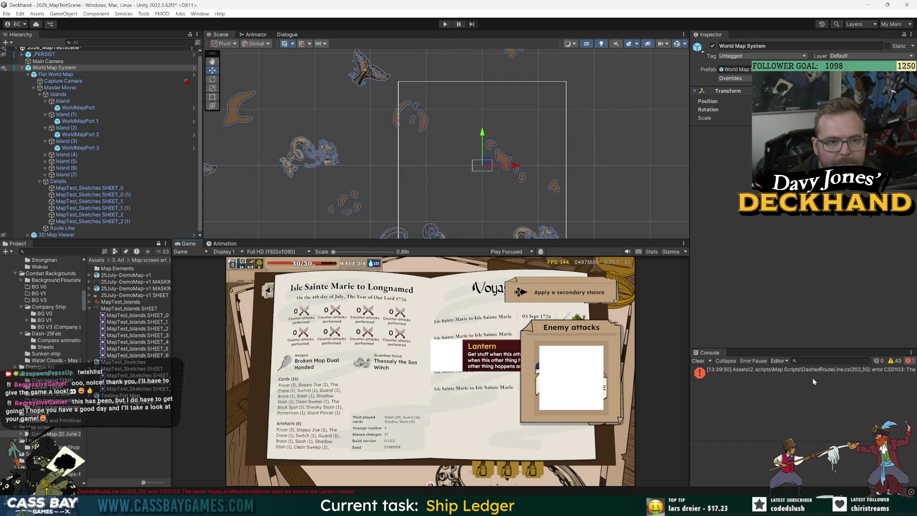
click(786, 369)
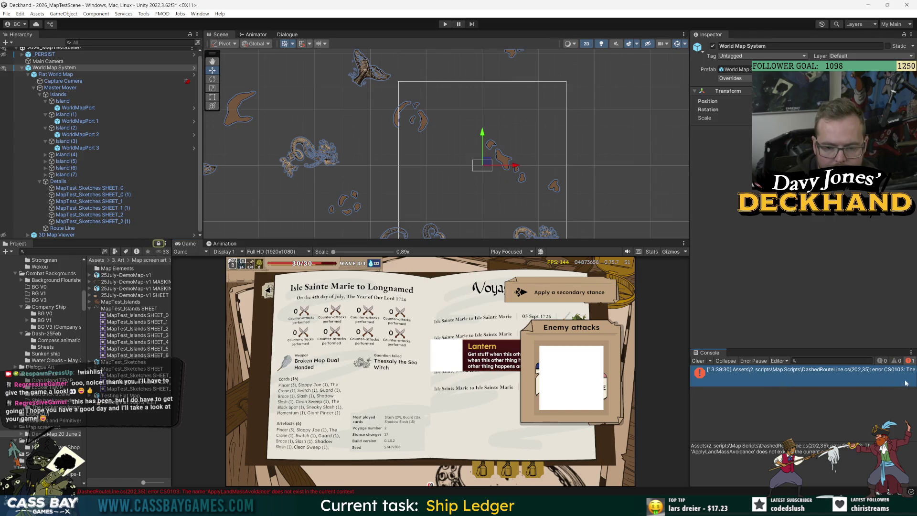
Add the Land Mass script to Island (3)
scroll(462, 152, down, 3)
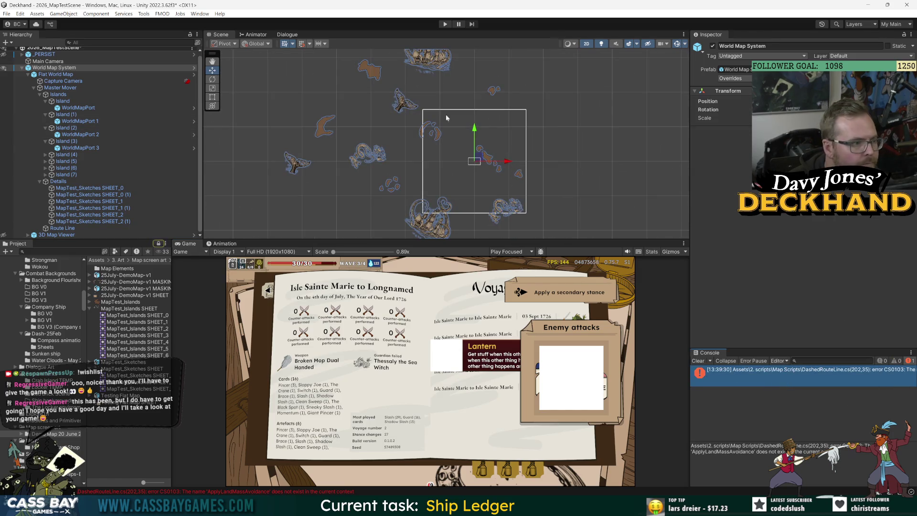
click(69, 101)
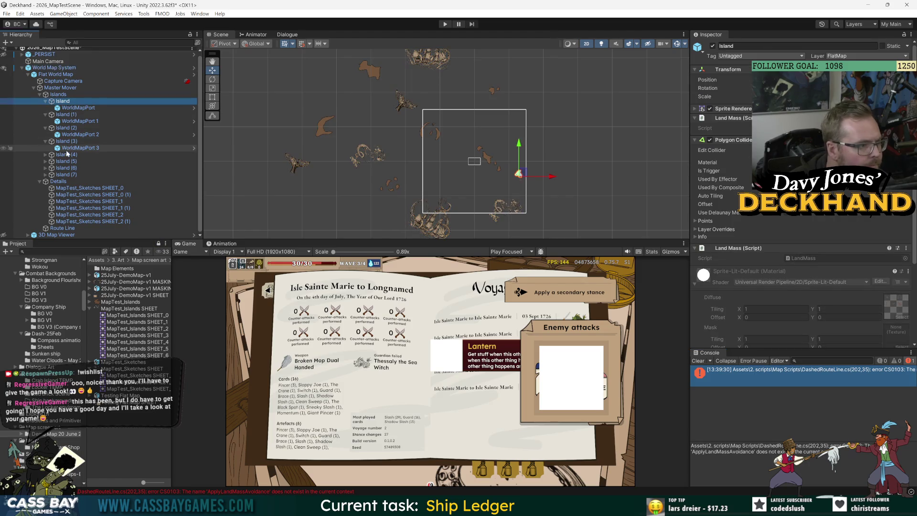
click(45, 155)
click(62, 142)
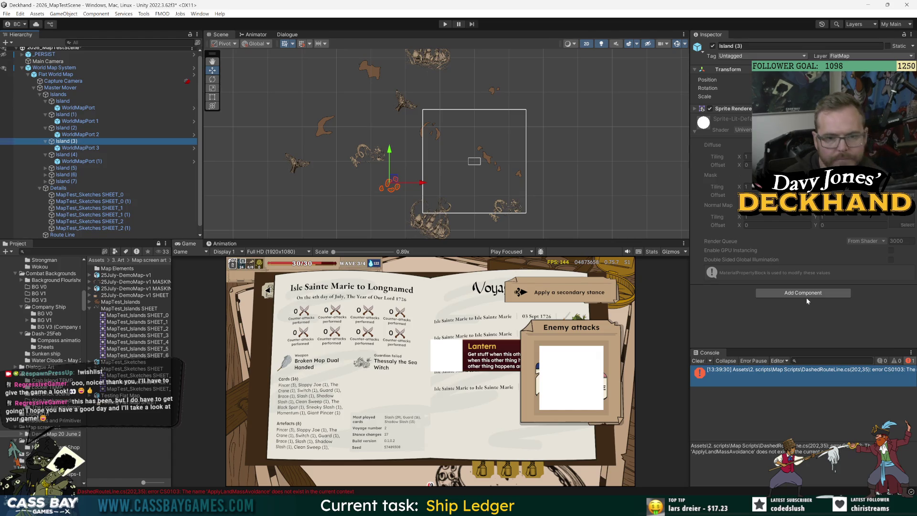
click(831, 293)
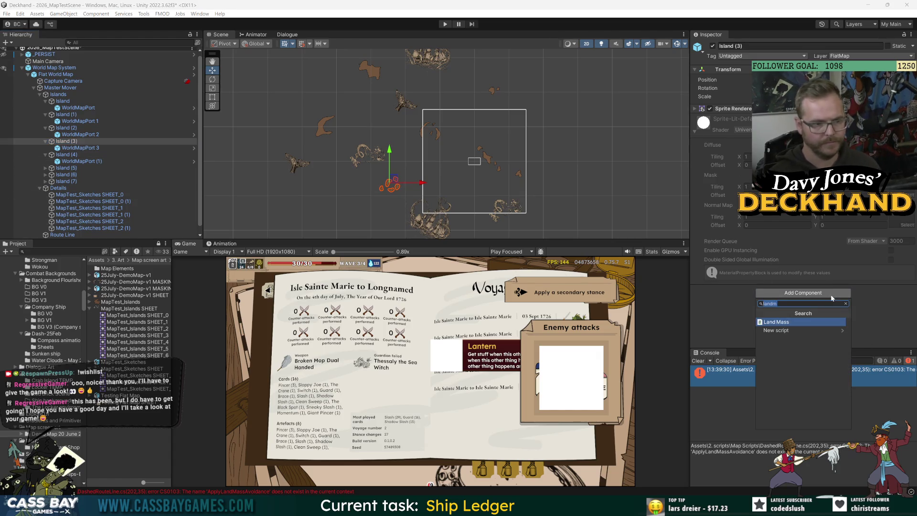
key(Return)
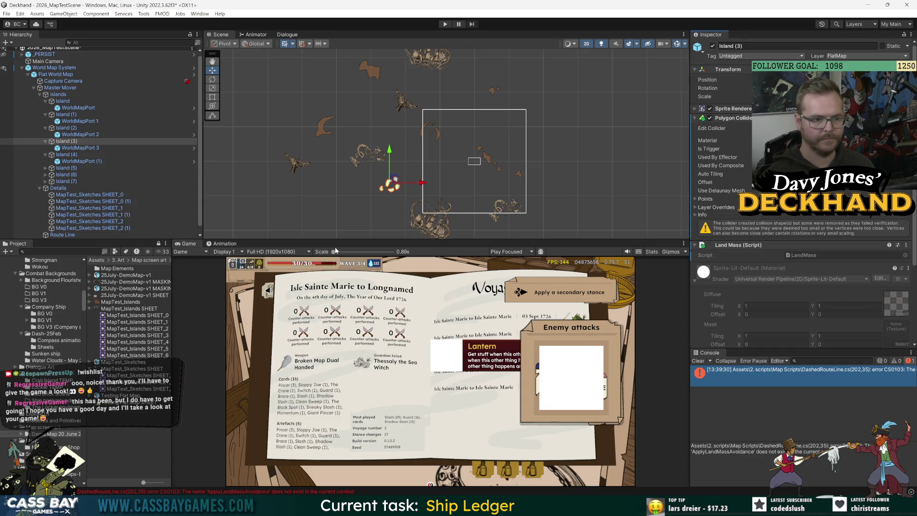
Rename Island (4)'s port to WorldMapPort 4 and add Land Mass to Island (4)
click(132, 155)
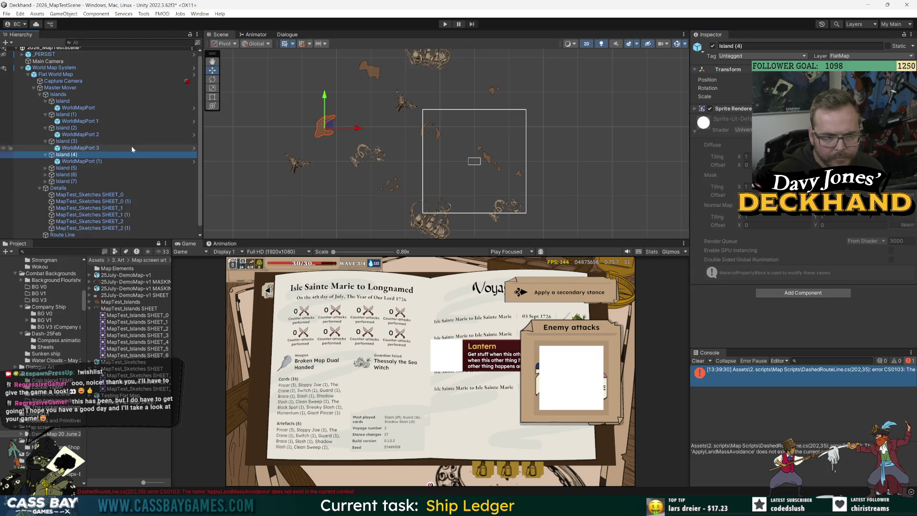
click(90, 162)
key(F2)
key(BackSpace)
key(BackSpace)
key(BackSpace)
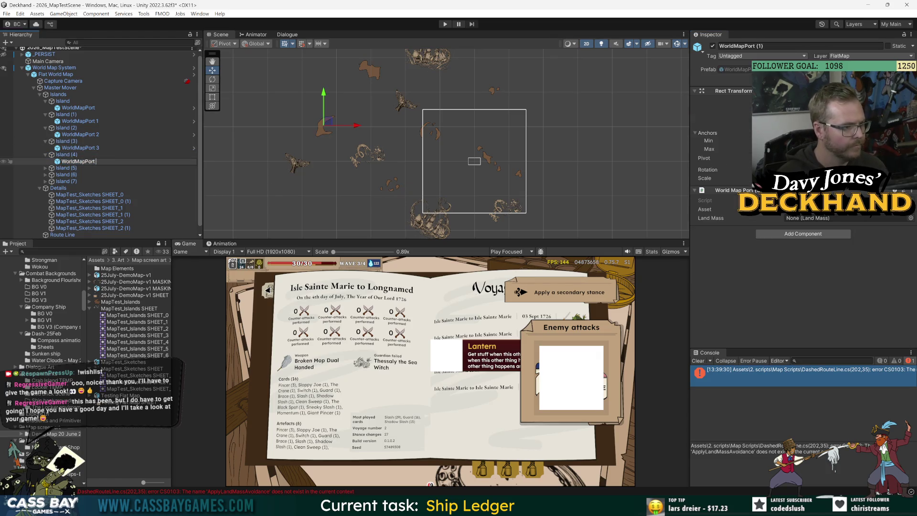
text(4)
key(Return)
click(63, 154)
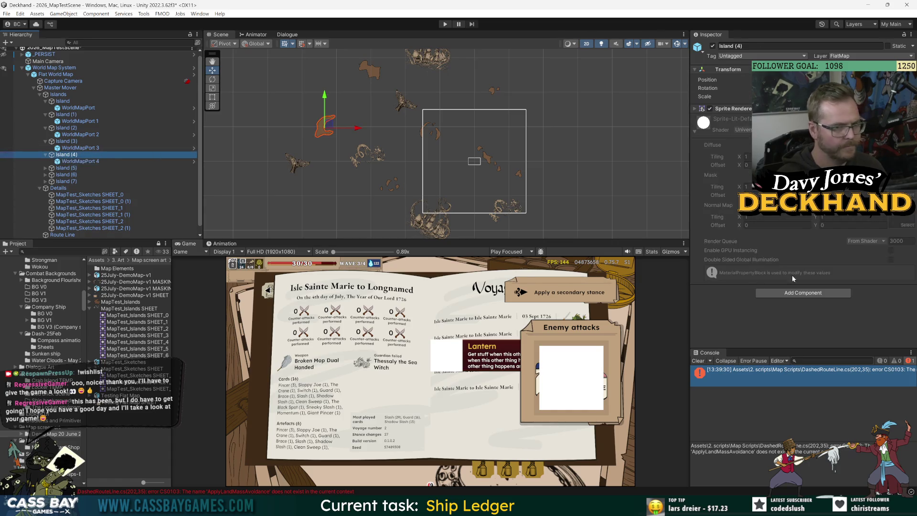
click(820, 292)
text(landm)
key(Return)
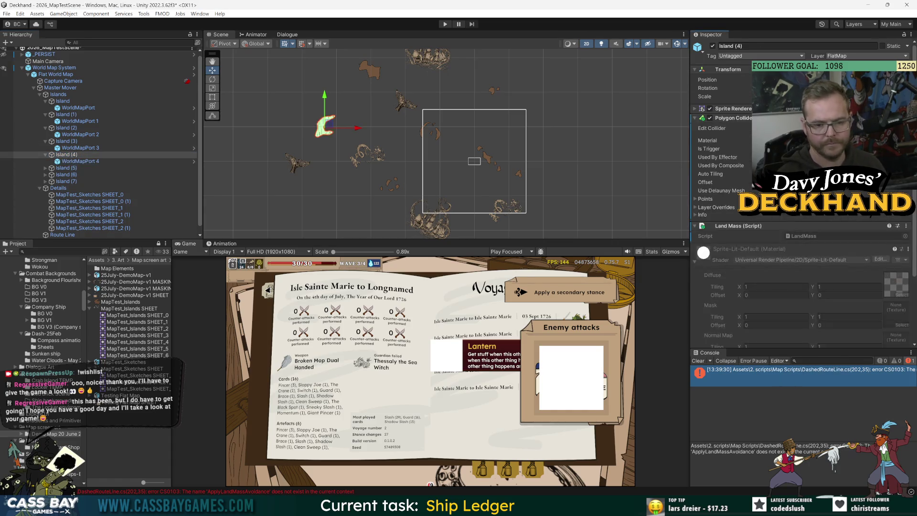
Rename Island (5)'s port to WorldMapPort 5 and add Land Mass to Island (5)
click(45, 167)
click(79, 175)
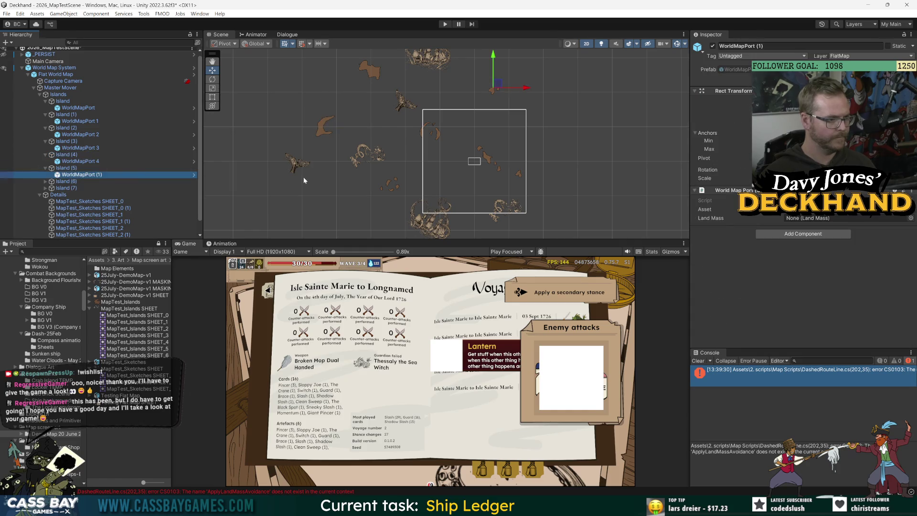
key(F2)
key(End)
key(BackSpace)
key(BackSpace)
key(BackSpace)
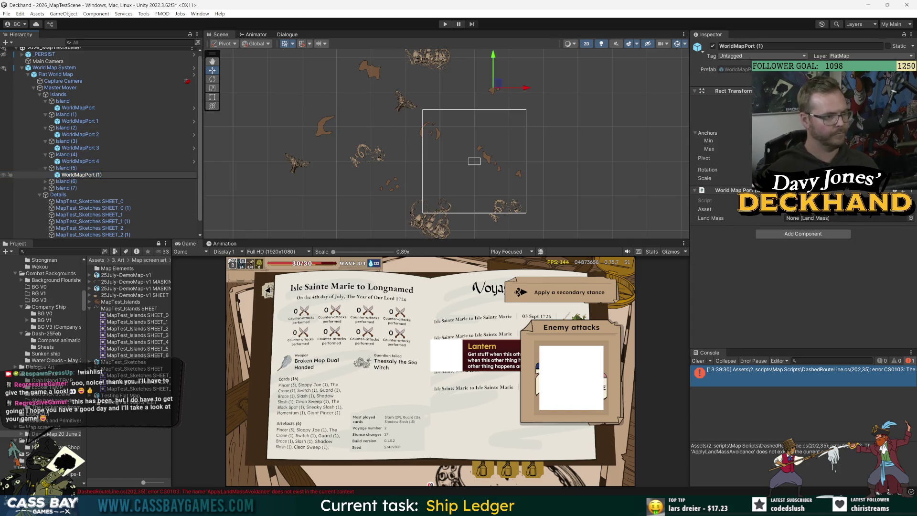
text(5)
key(Return)
click(67, 168)
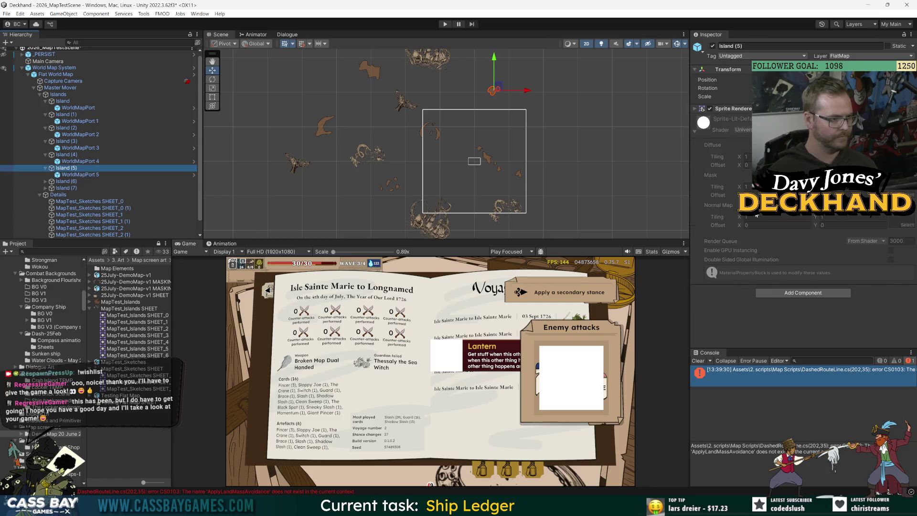
click(803, 293)
key(Return)
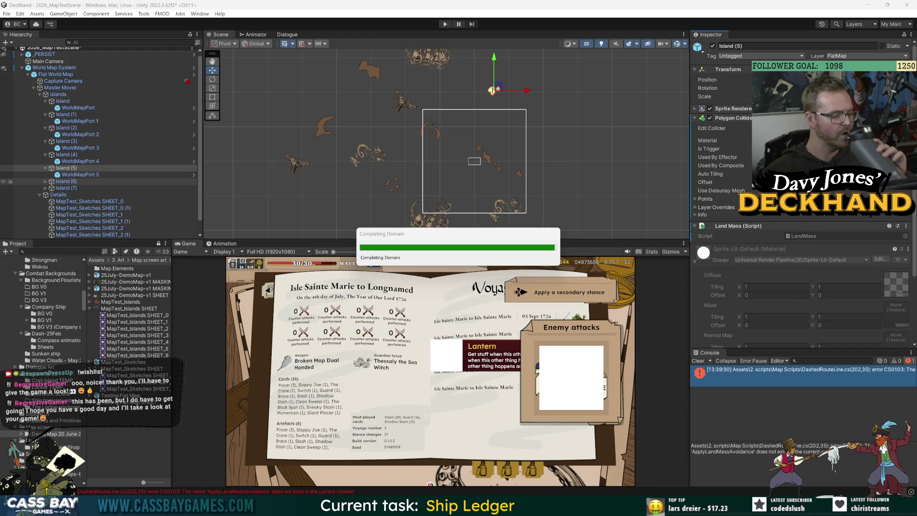
Clear the console, rename Island (6)'s port to WorldMapPort 6, and add Land Mass to Island (6)
click(699, 361)
click(87, 189)
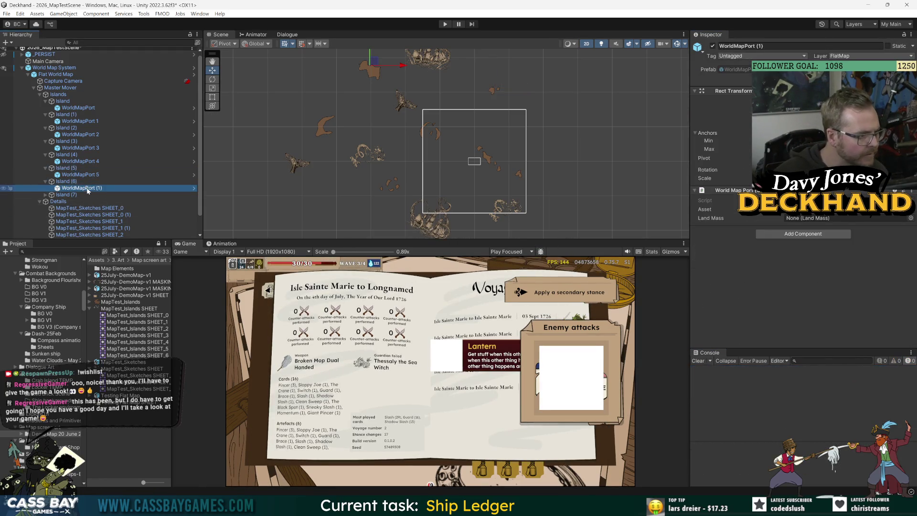
key(F2)
key(BackSpace)
key(BackSpace)
key(BackSpace)
text(6)
key(Return)
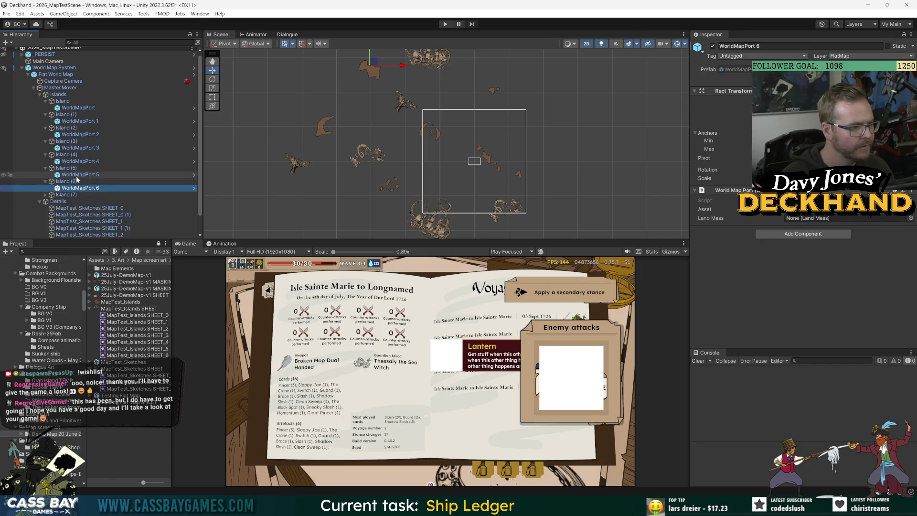
click(77, 181)
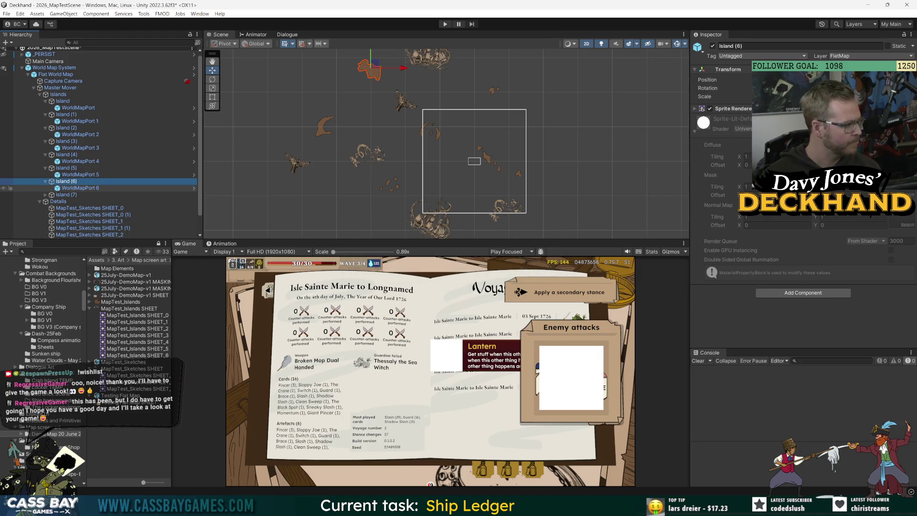
click(814, 291)
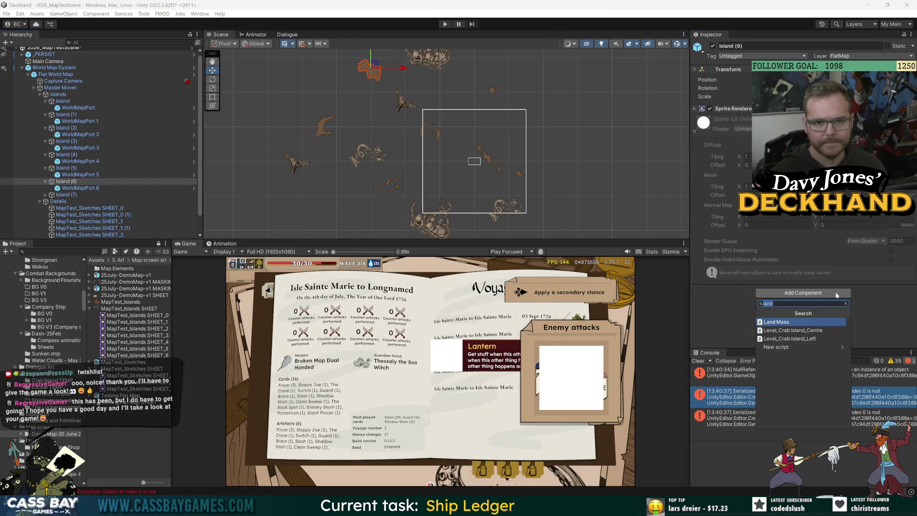
click(837, 295)
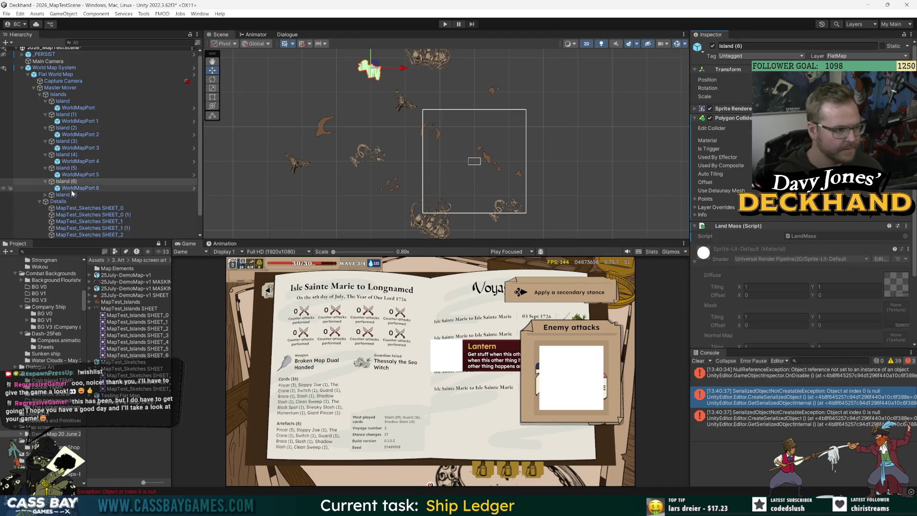
Rename Island (7)'s port to WorldMapPort 7, add Land Mass to Island (7), and save the scene
click(45, 194)
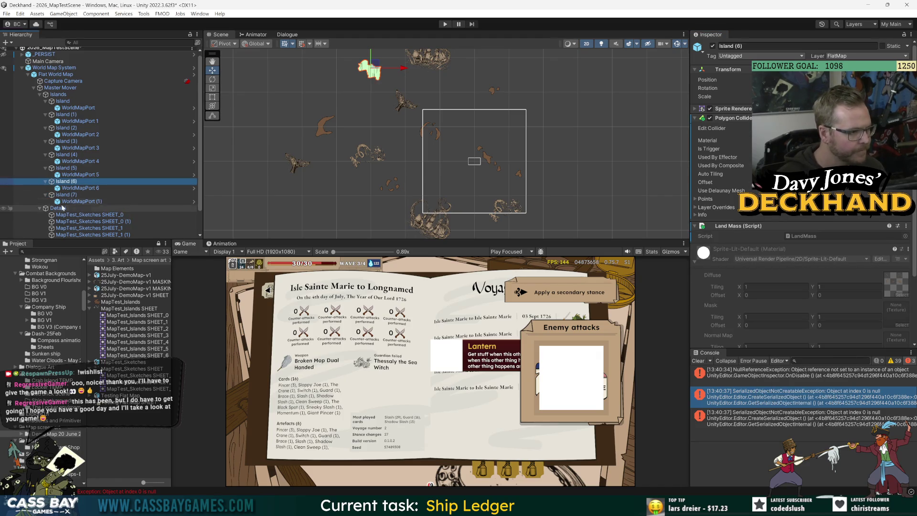
click(76, 202)
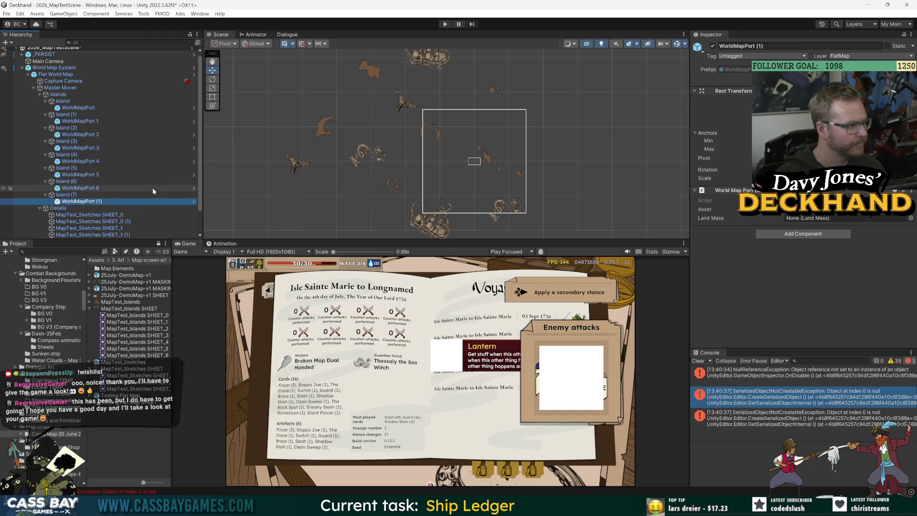
key(F2)
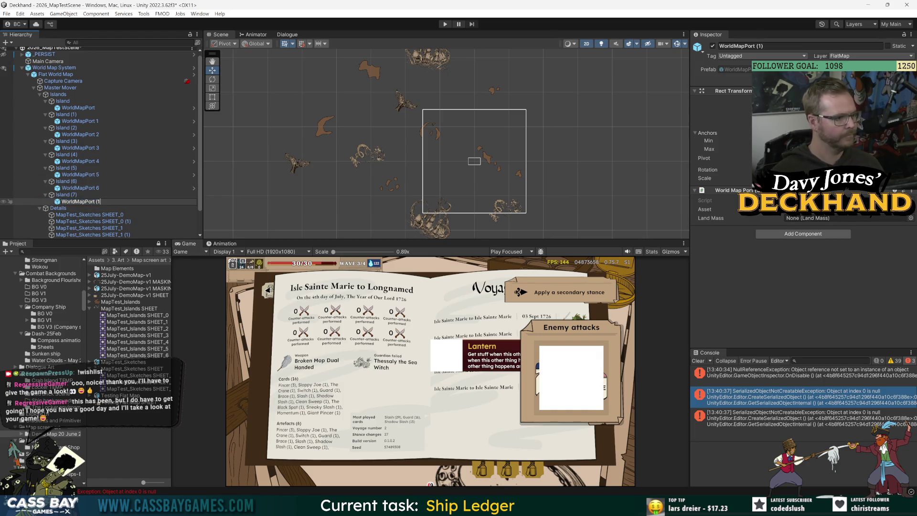
text(7)
key(Return)
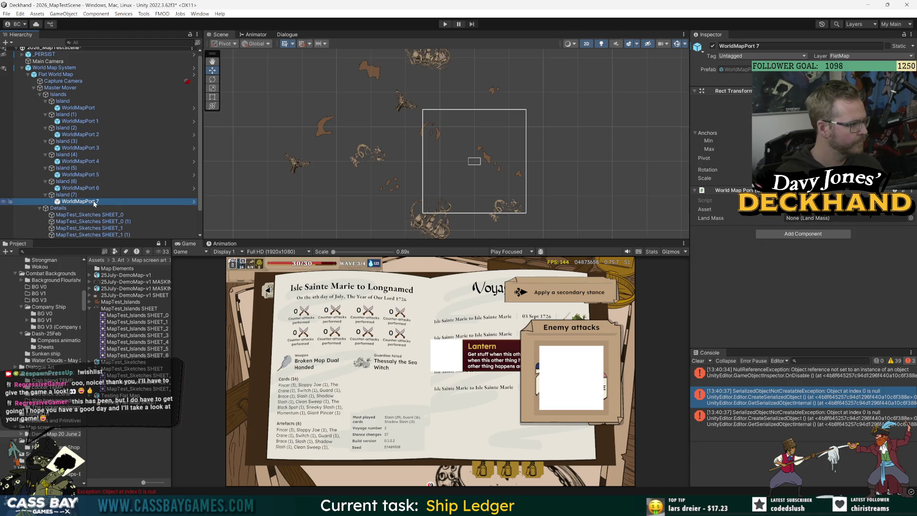
key(Up)
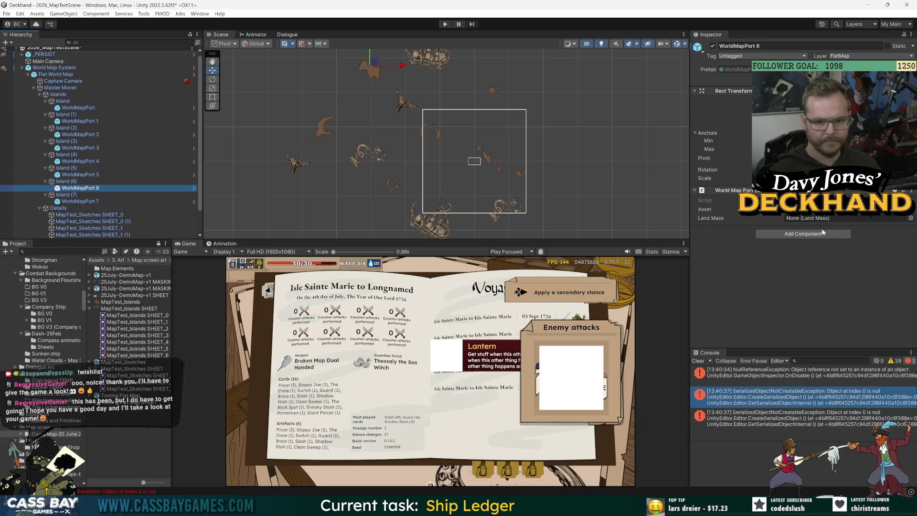
click(819, 293)
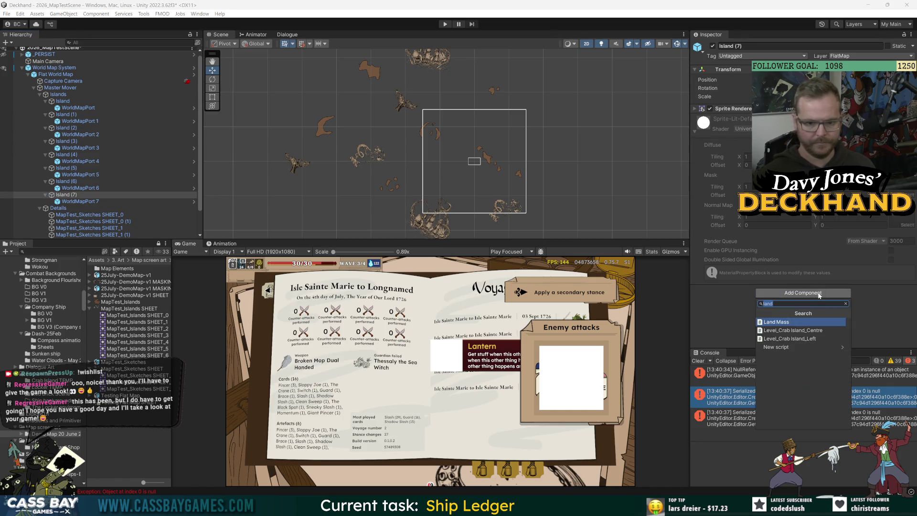
key(Return)
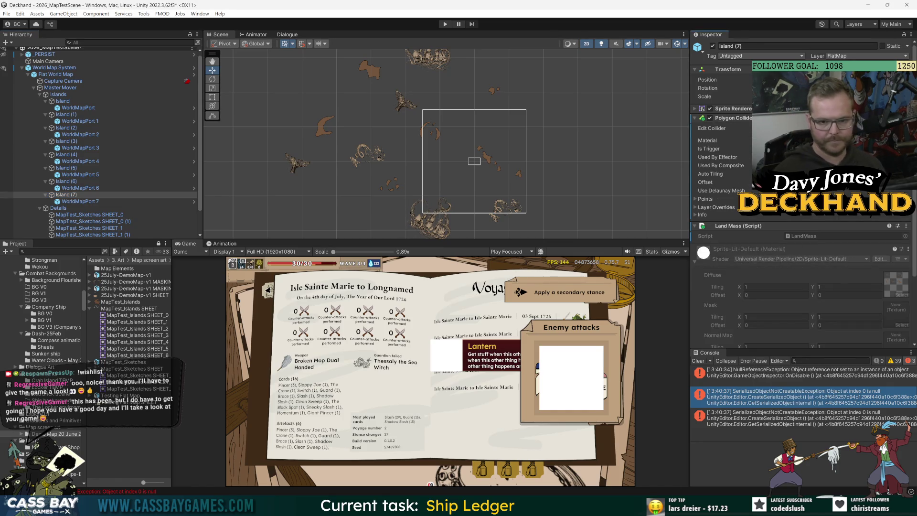
key(ctrl+s)
click(698, 361)
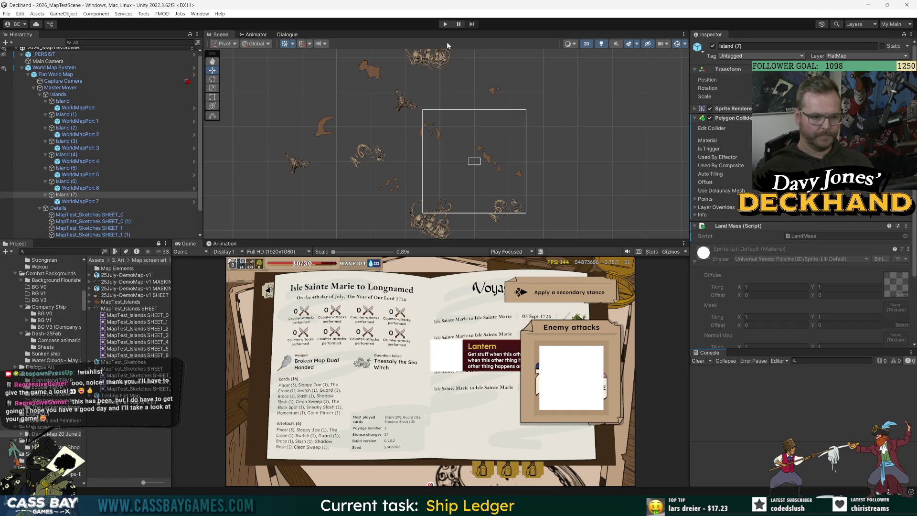
Run the game and inspect Islands (3), (4) and (1) with their ports and colliders
click(445, 24)
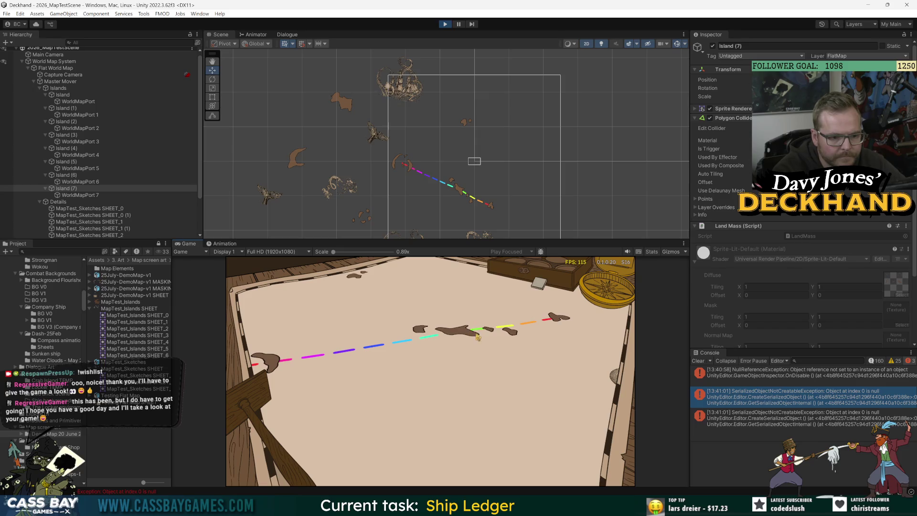
click(144, 134)
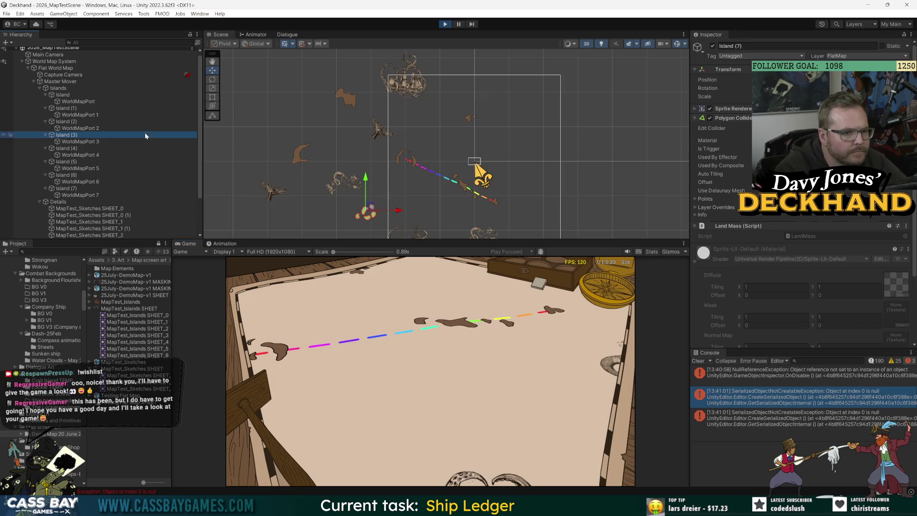
click(95, 141)
click(71, 148)
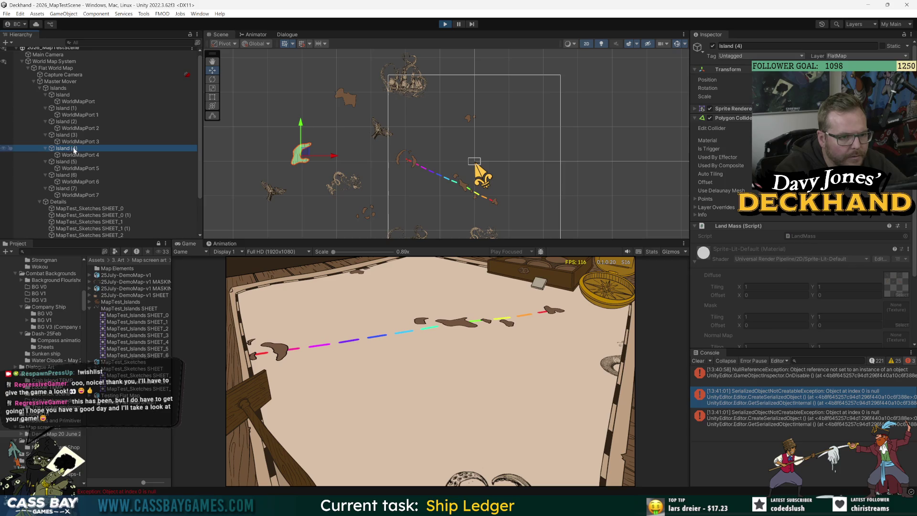
click(70, 122)
Frame Island (1) in the Scene view and start play mode again
click(72, 108)
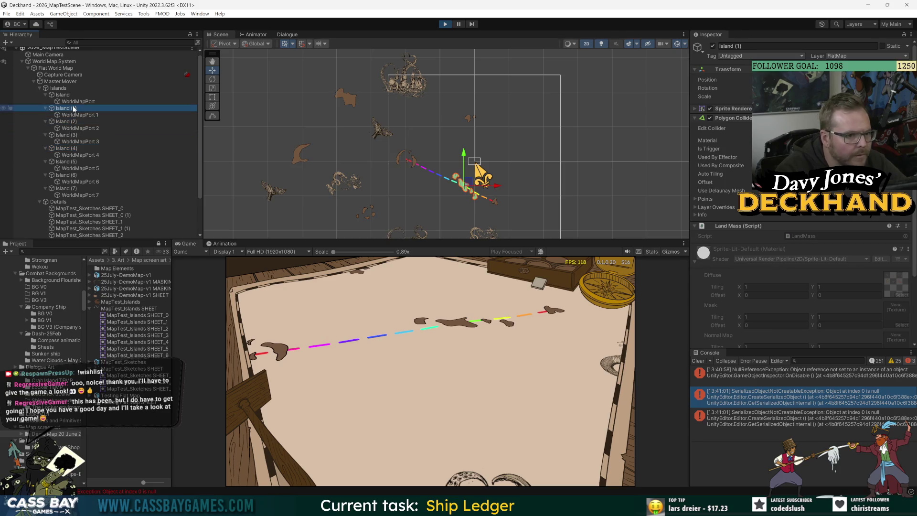
key(f)
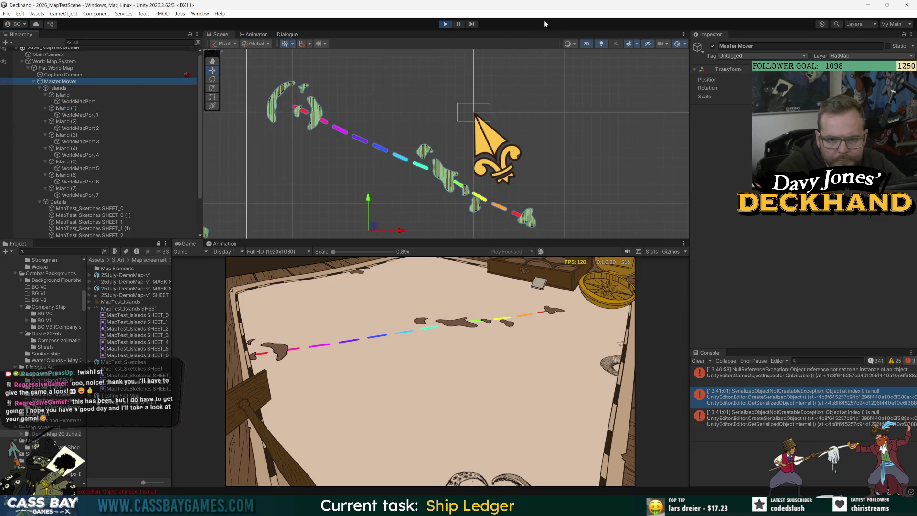
click(448, 25)
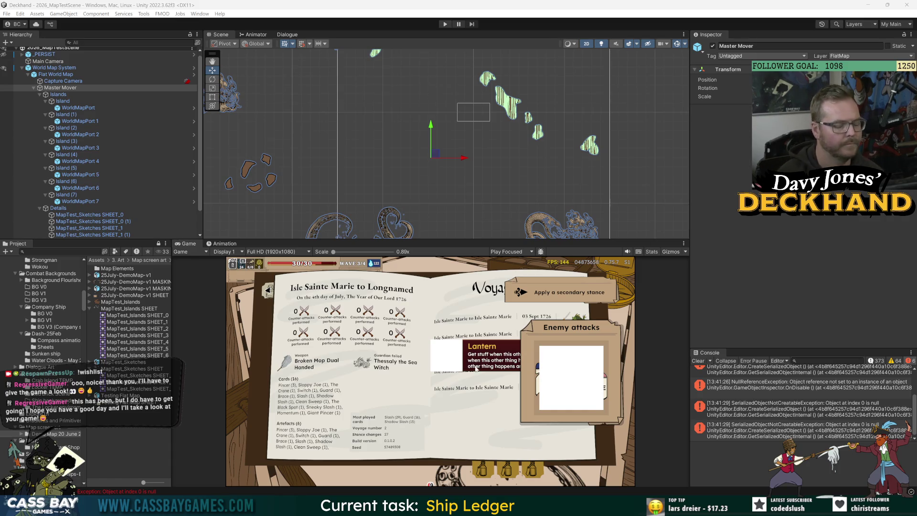
Clear the console's exception messages and select World Map System
click(698, 360)
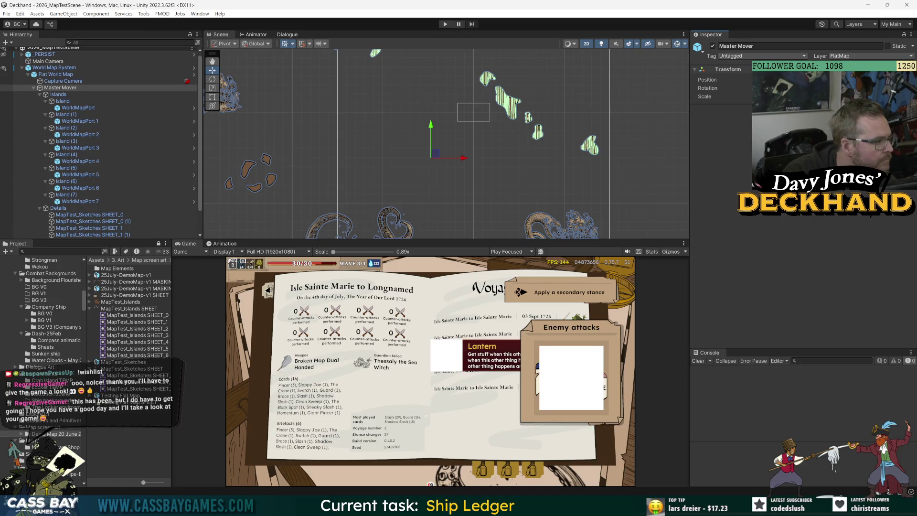
click(54, 68)
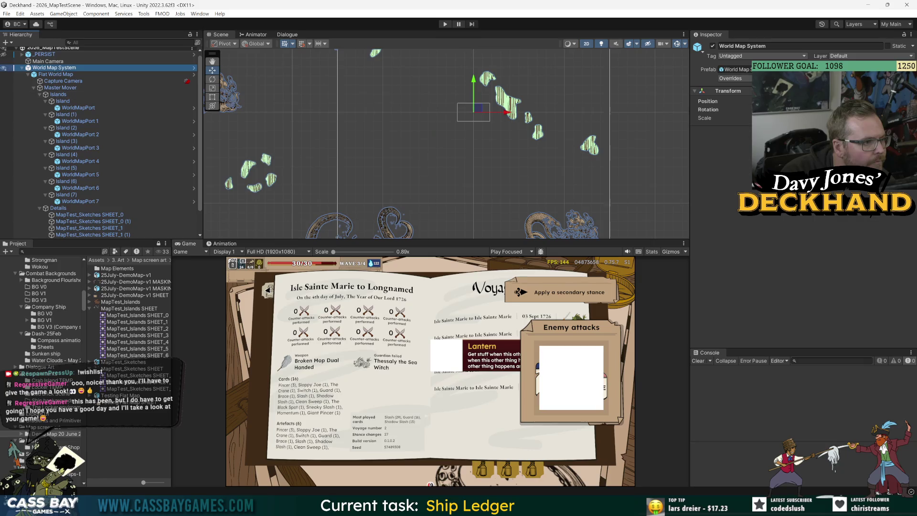
scroll(96, 143, down, 2)
On Route Line, expand the Avoid Land Masses list and set Distance Per Dash to 13
click(86, 182)
click(141, 229)
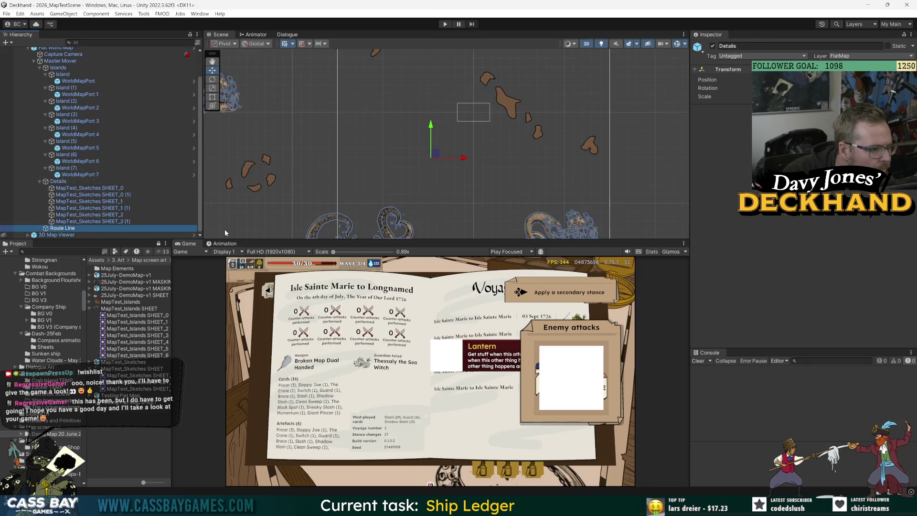
scroll(781, 295, down, 2)
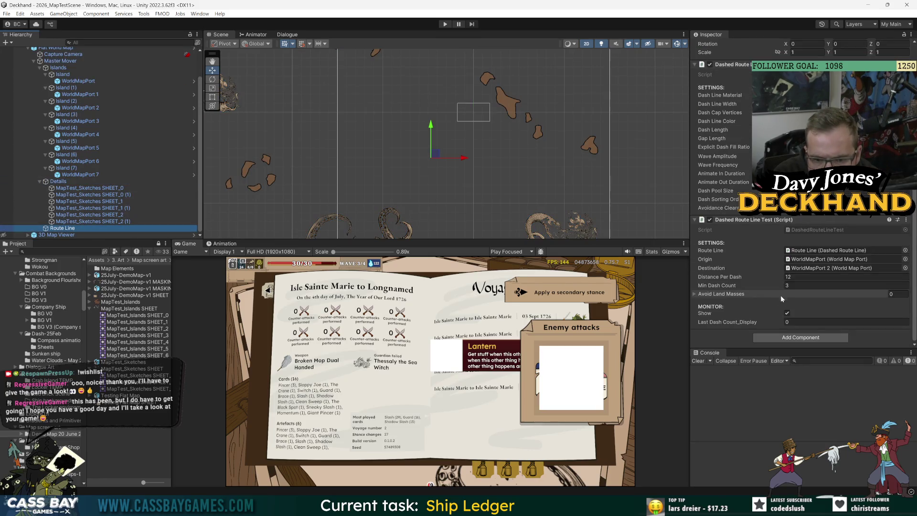
click(718, 295)
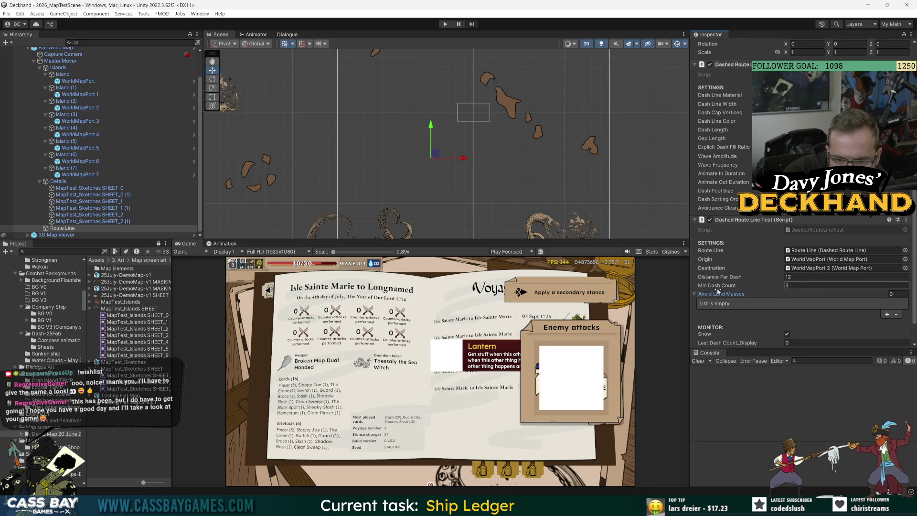
scroll(726, 289, down, 2)
click(794, 390)
double_click(832, 256)
text(13)
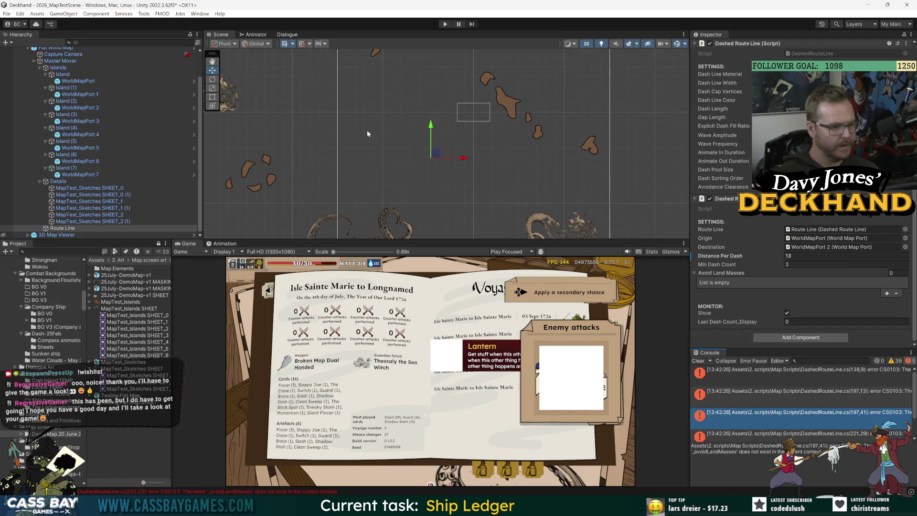
scroll(411, 139, down, 5)
Pan the map, frame Island (4) and its collider outline, and zoom out slightly
drag(388, 200, 540, 205)
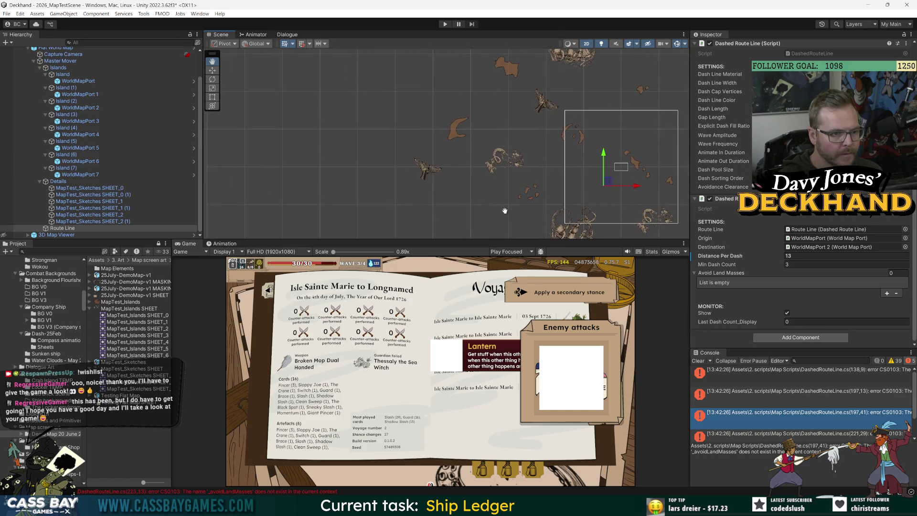
click(87, 168)
click(80, 161)
key(Up)
key(Up)
key(Up)
key(f)
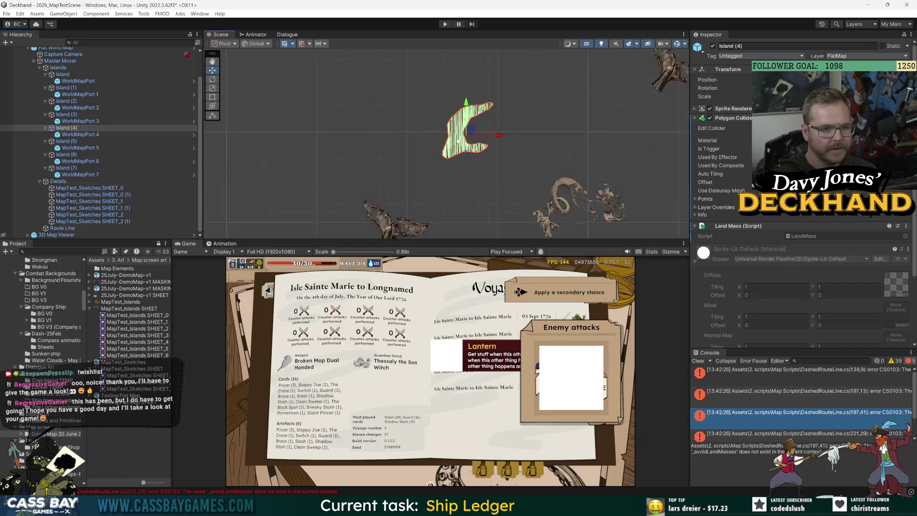
scroll(446, 129, down, 1)
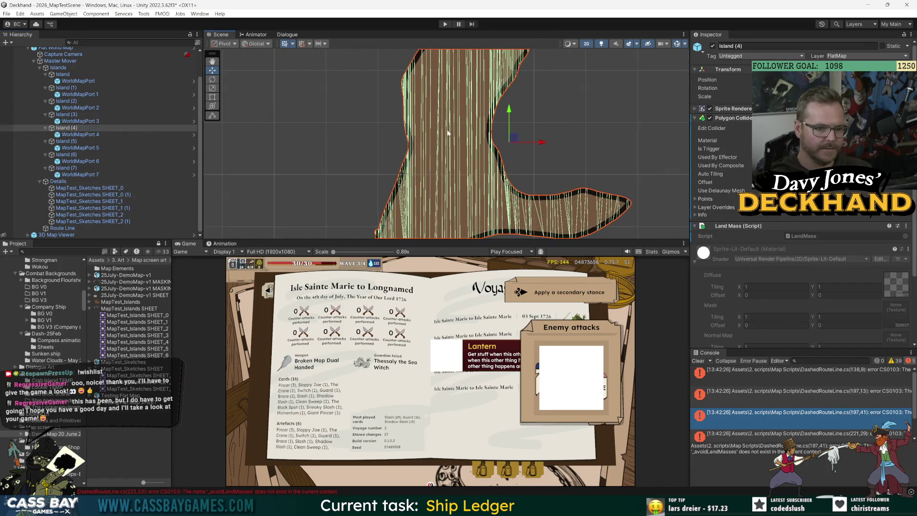
scroll(452, 134, down, 1)
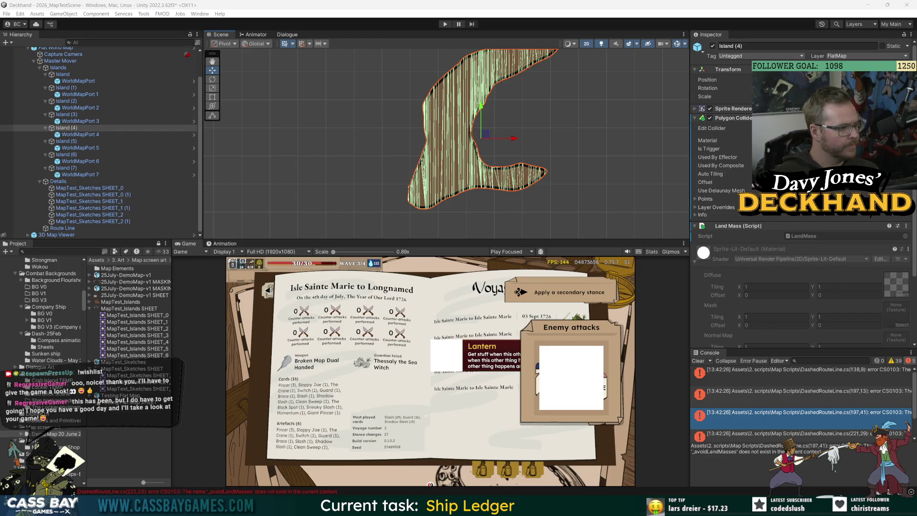
key(alt+Tab)
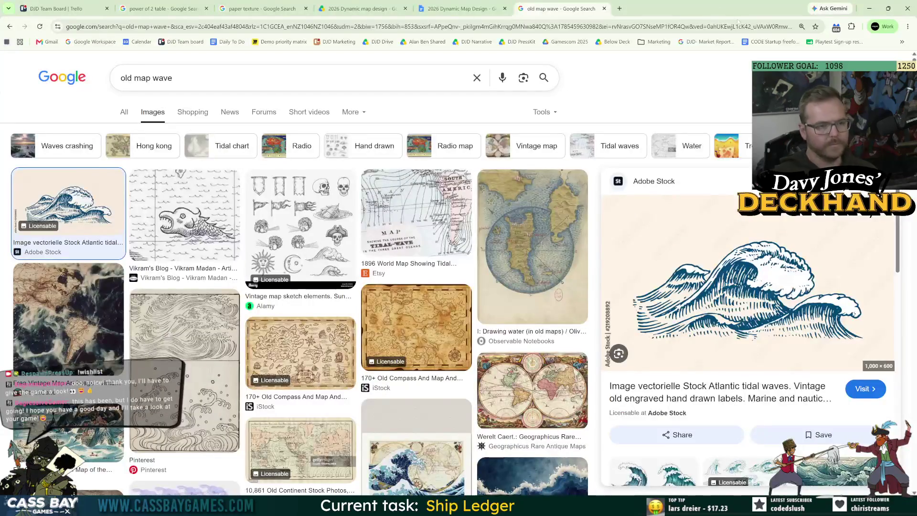
Search Google for 'unity how expensive is polygon collider 2d'
click(577, 30)
text(unity how ex)
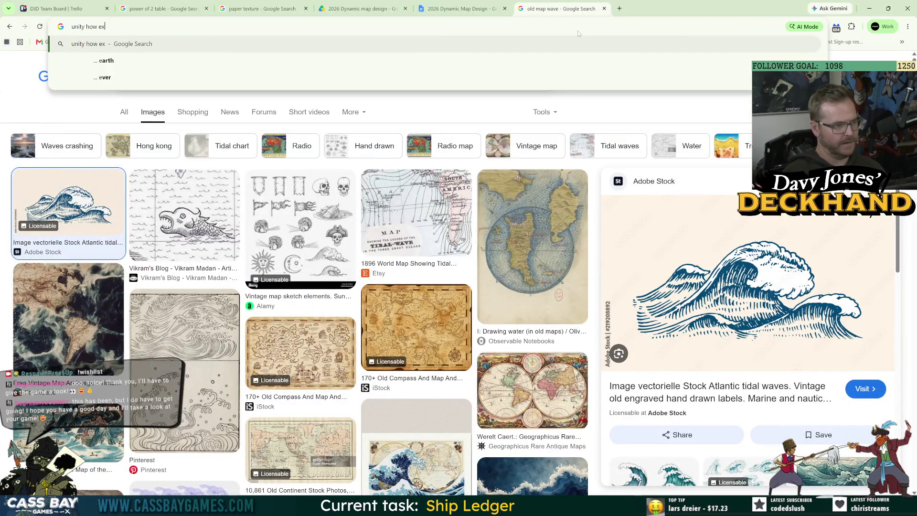
text(pensive is p)
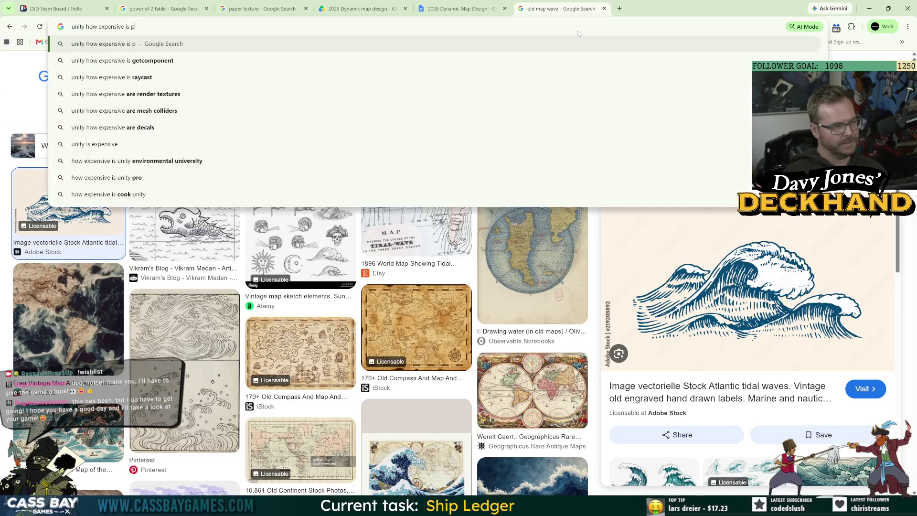
text(olygon collider 2d)
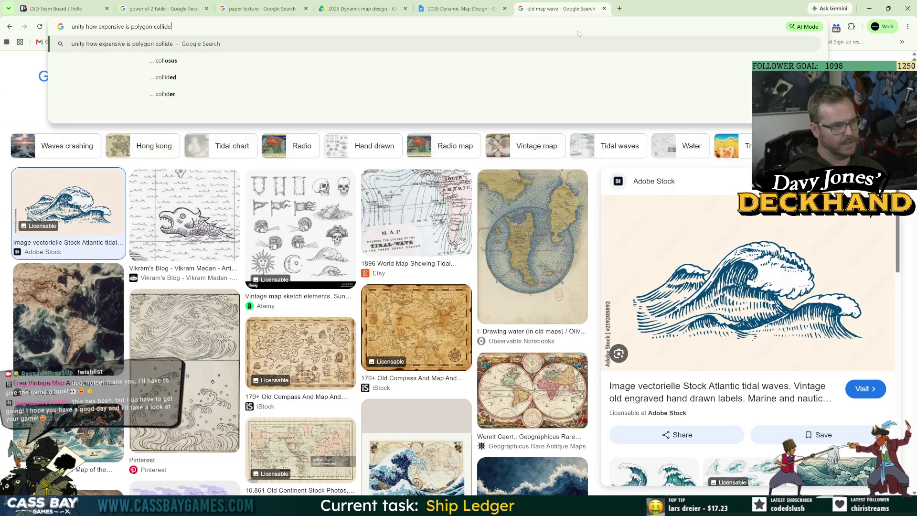
key(Return)
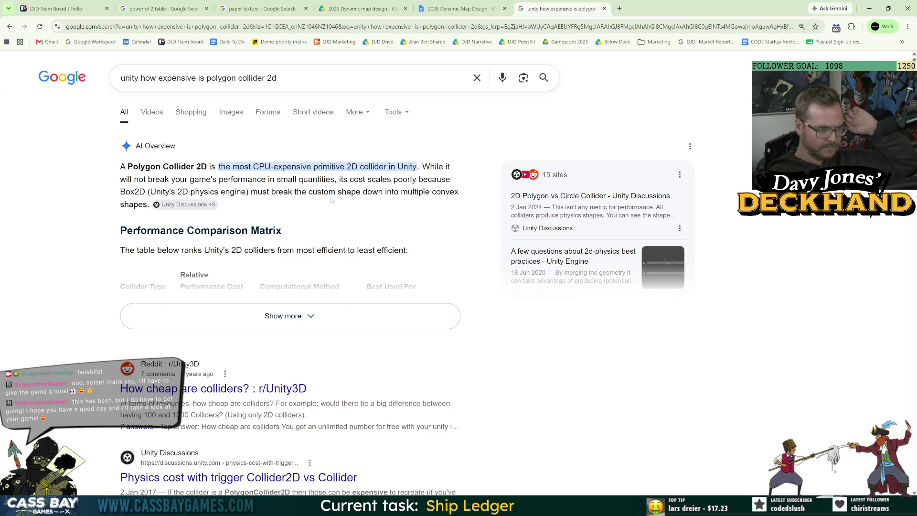
Expand the AI Overview and read its table of 2D collider costs
scroll(242, 363, down, 1)
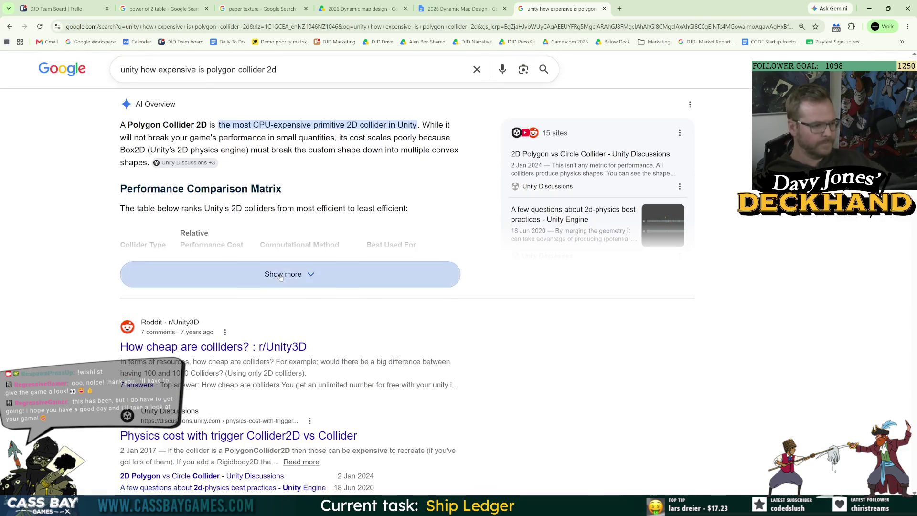
click(234, 273)
drag(135, 269, 145, 306)
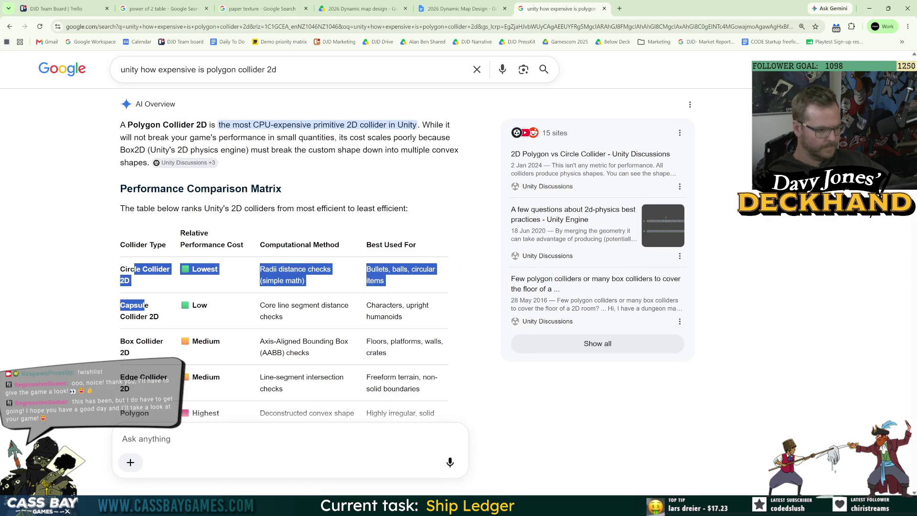
click(144, 306)
scroll(285, 265, down, 3)
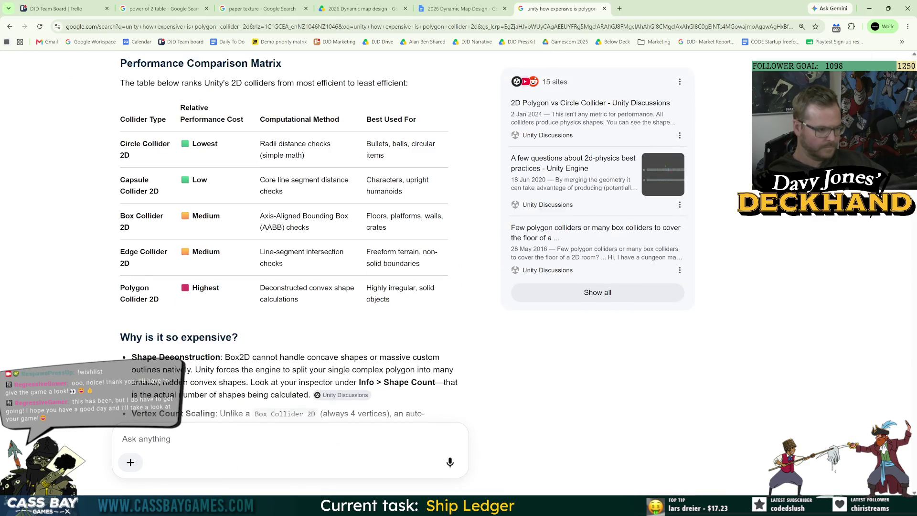
drag(276, 252, 286, 264)
click(285, 265)
triple_click(430, 266)
click(430, 266)
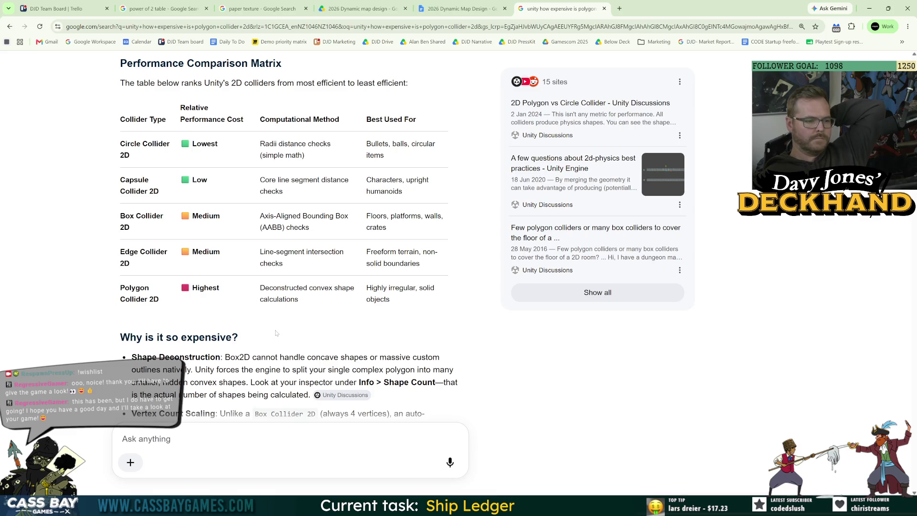
Read the vertex-reduction advice and open the Reddit thread 'How cheap are colliders?' in a new tab
scroll(276, 333, down, 3)
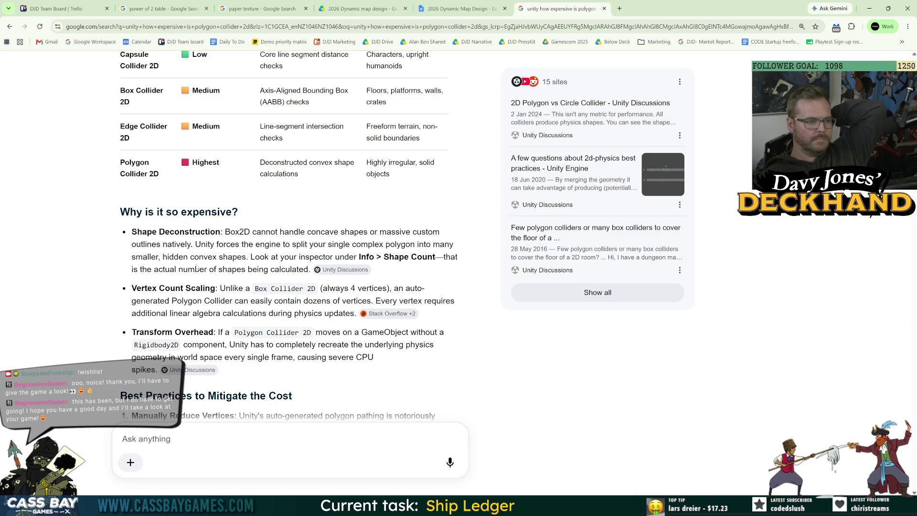
scroll(193, 248, down, 4)
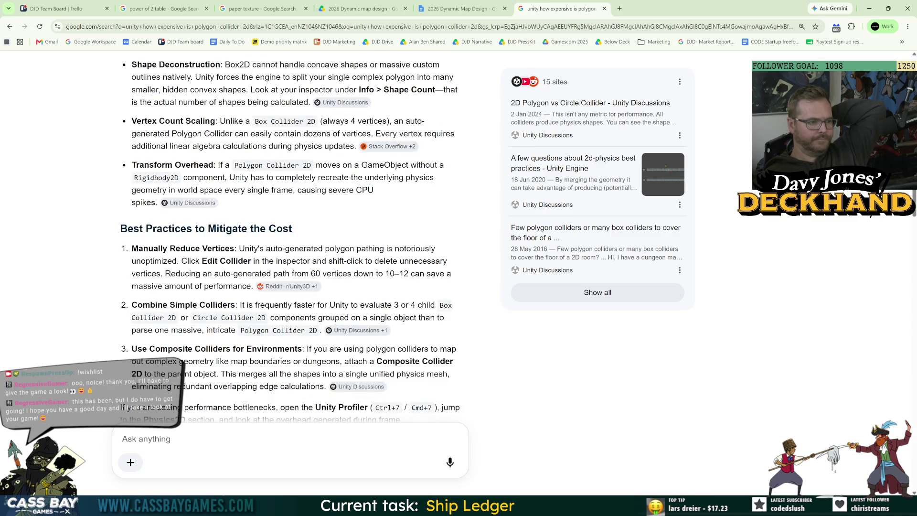
drag(193, 249, 267, 261)
click(267, 261)
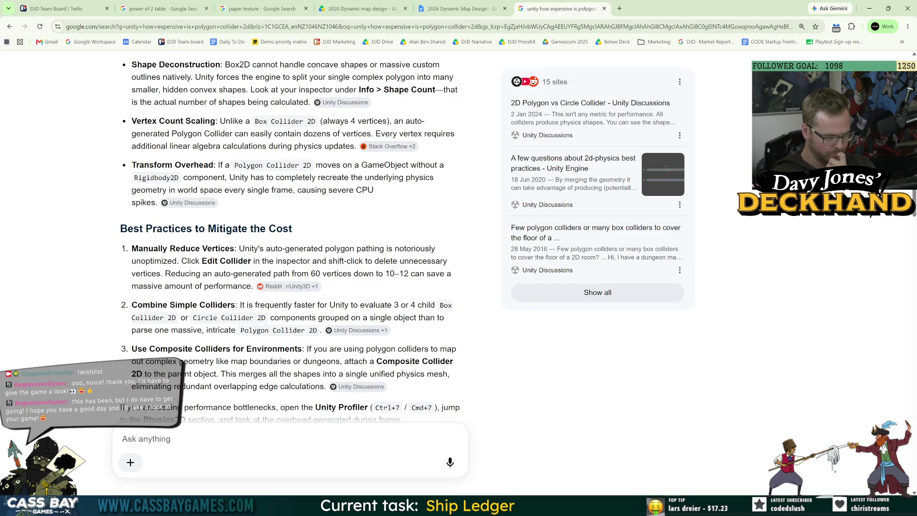
scroll(349, 376, down, 3)
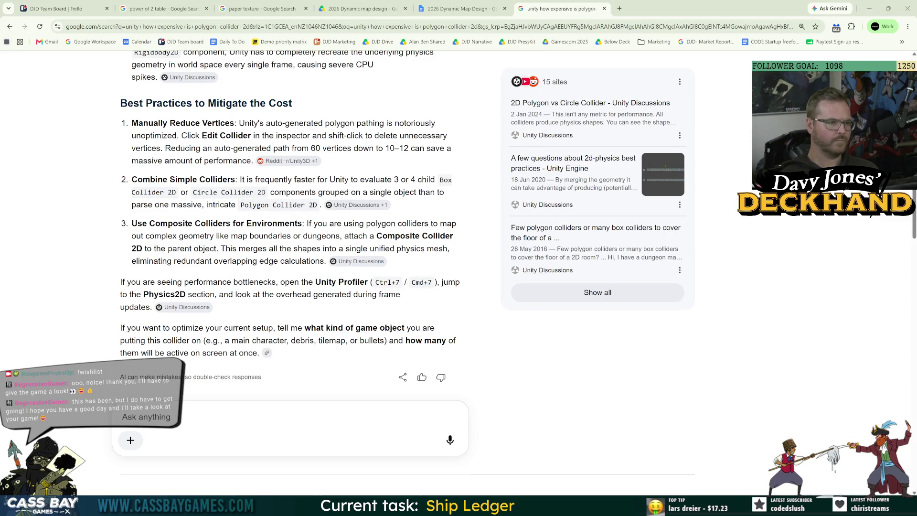
scroll(408, 274, up, 10)
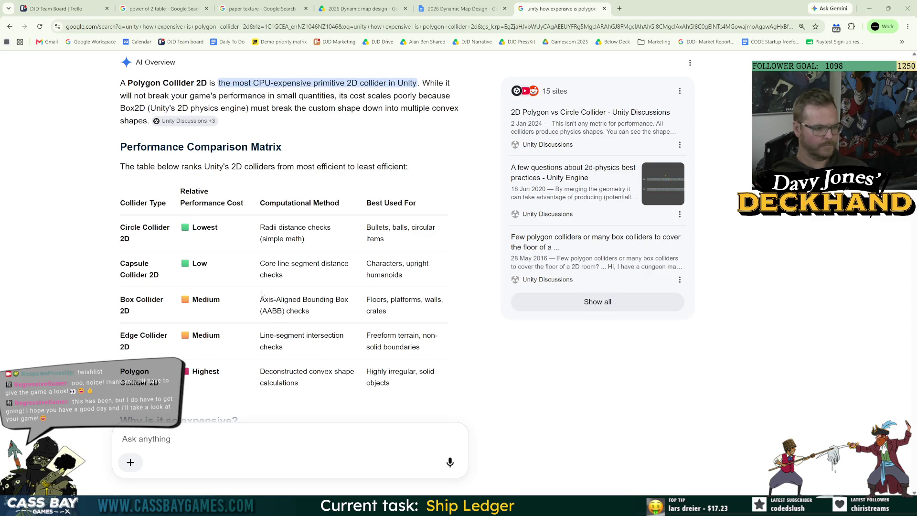
scroll(286, 239, down, 3)
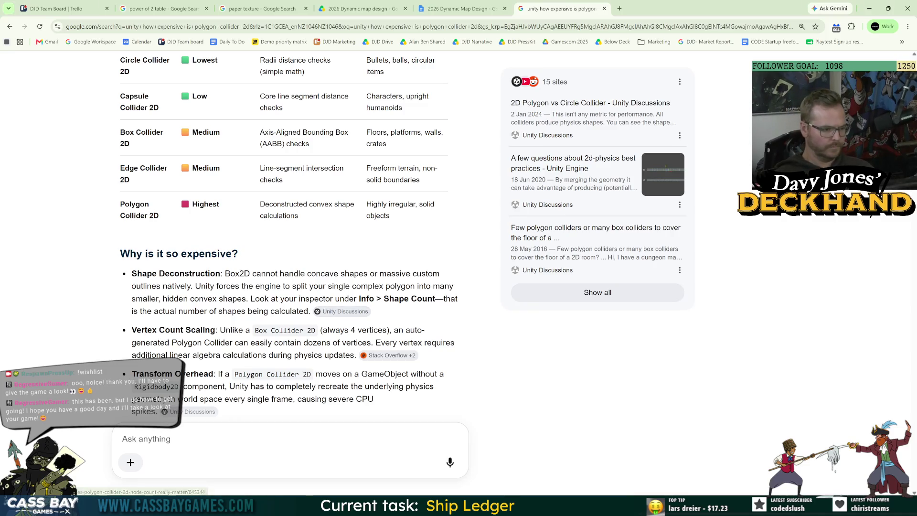
scroll(194, 301, down, 5)
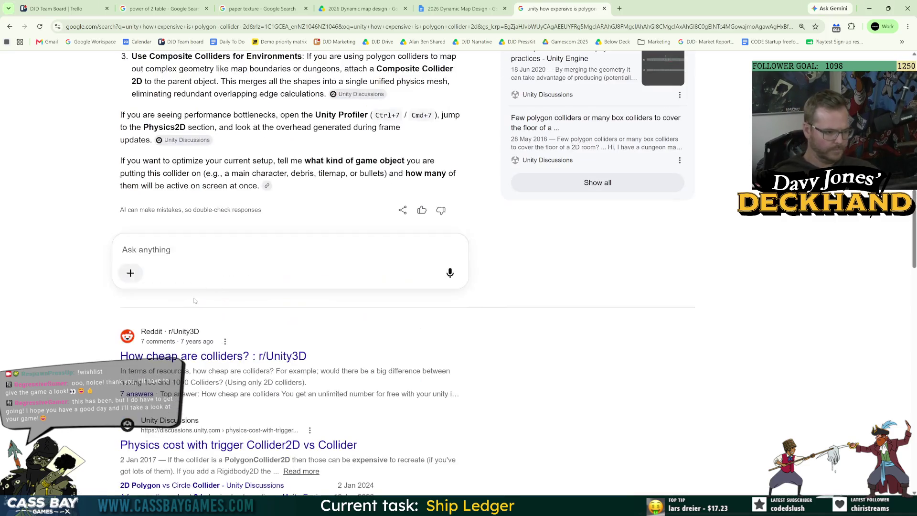
middle_click(258, 360)
Open the '2D Polygon vs Circle Collider' thread and highlight the question about spawned rocks
scroll(256, 297, down, 3)
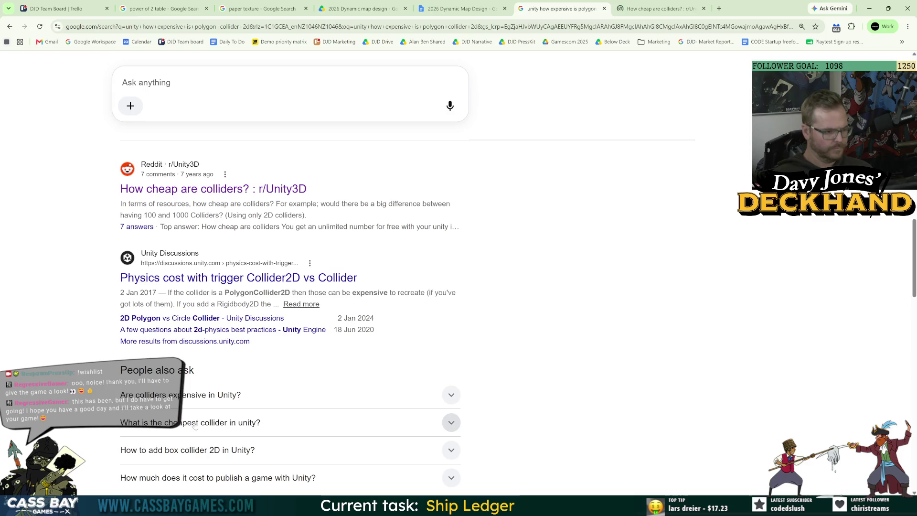
click(184, 324)
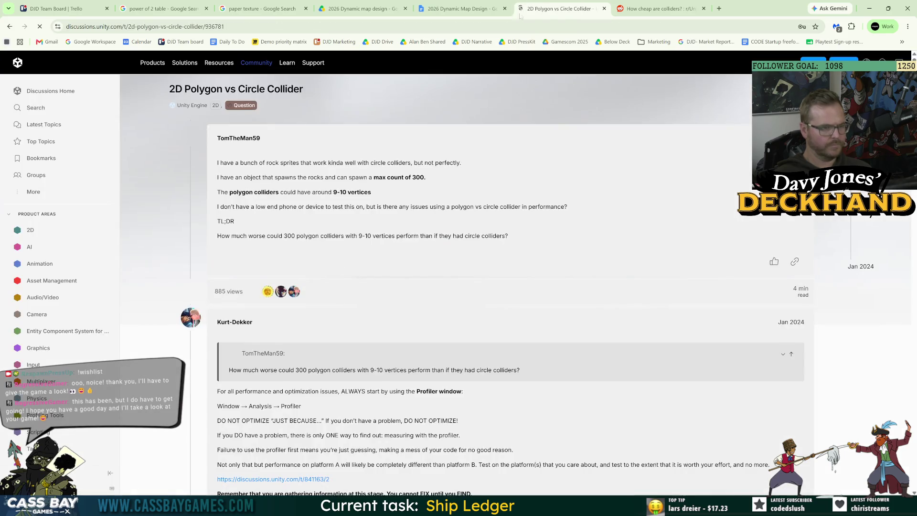
drag(307, 177, 396, 224)
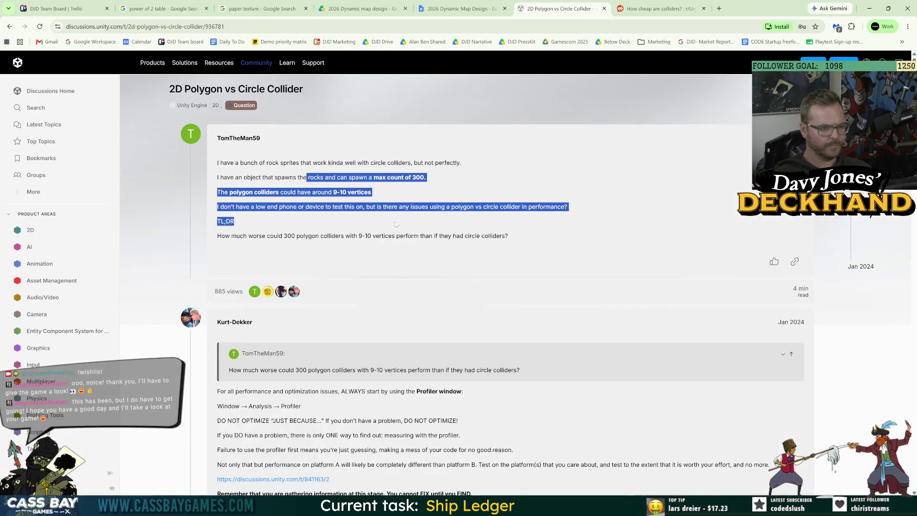
click(346, 207)
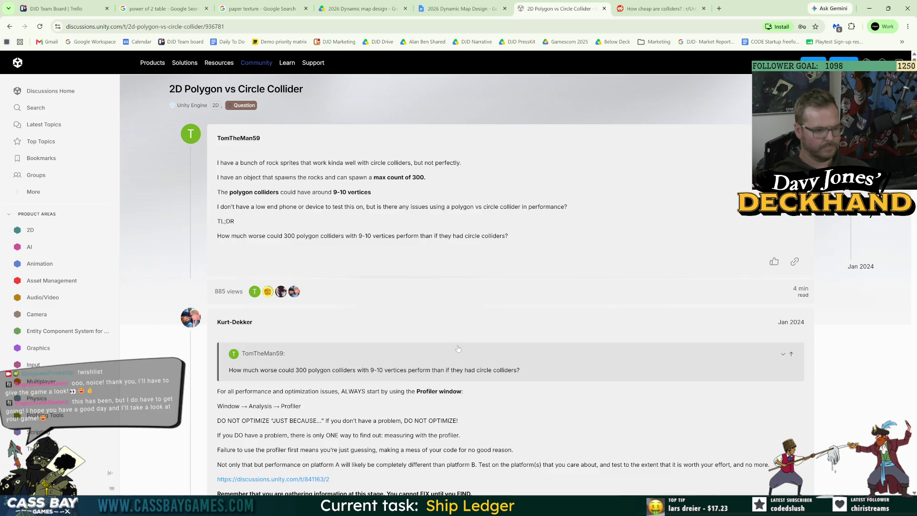
Scroll down to the staff reply and highlight part of it
scroll(242, 419, down, 8)
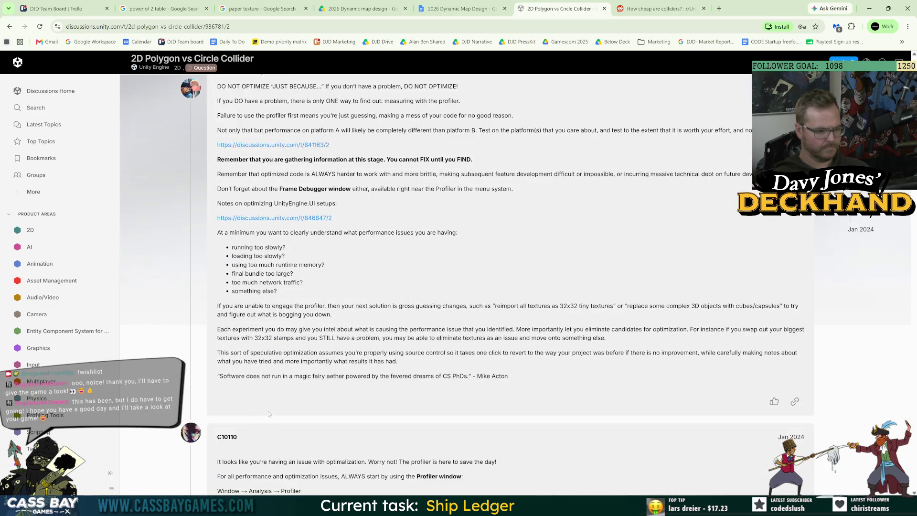
scroll(270, 419, down, 4)
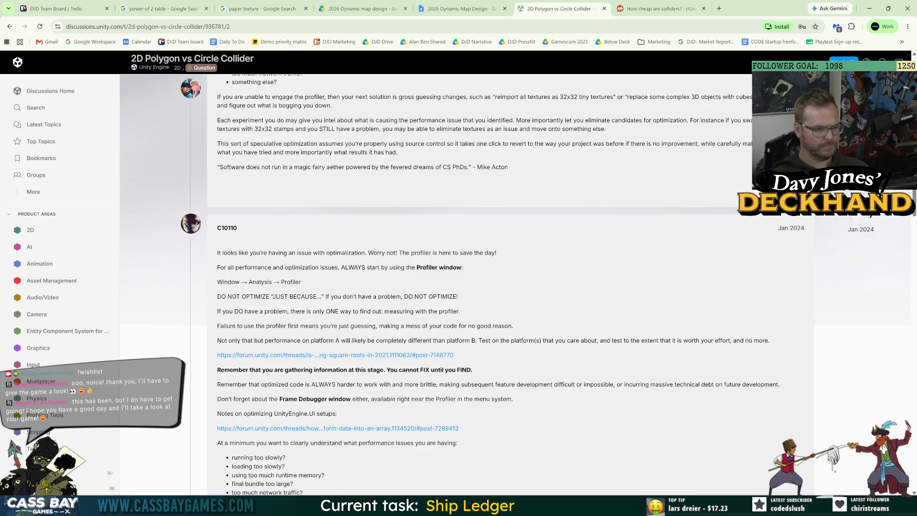
scroll(418, 348, down, 4)
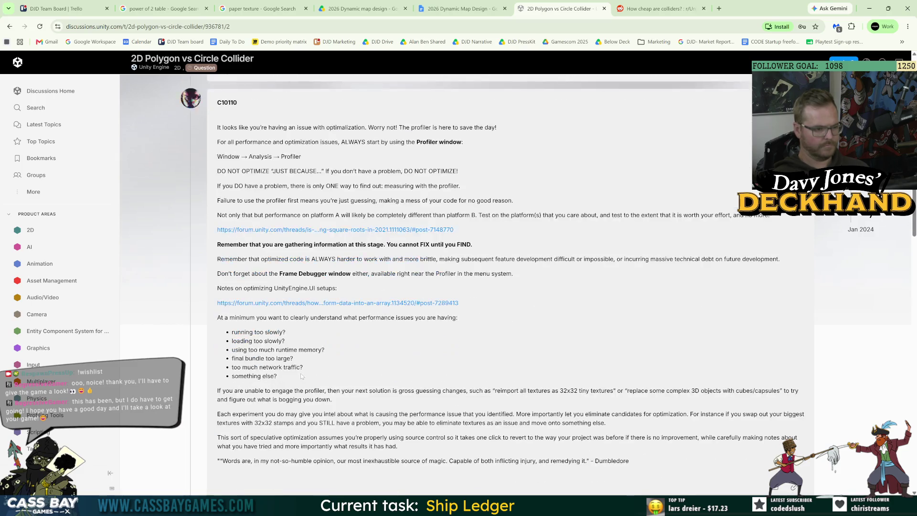
scroll(486, 343, down, 4)
drag(318, 328, 414, 361)
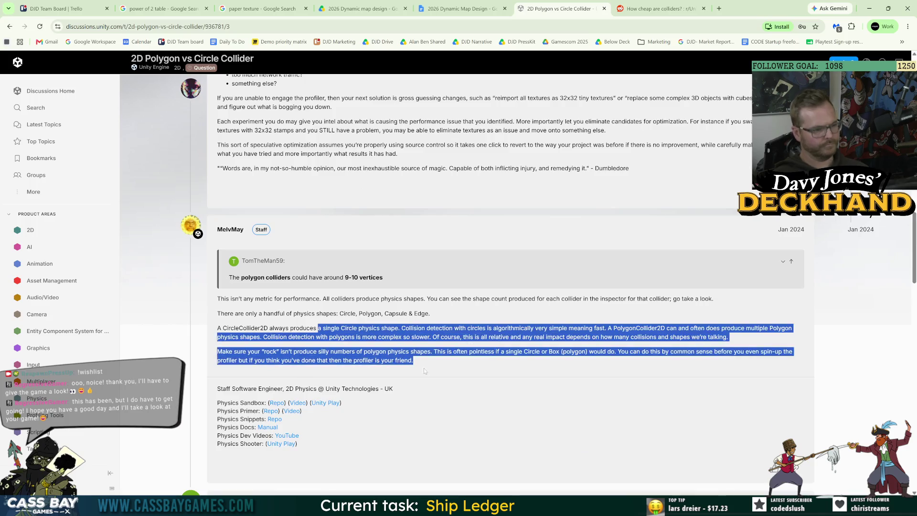
click(485, 346)
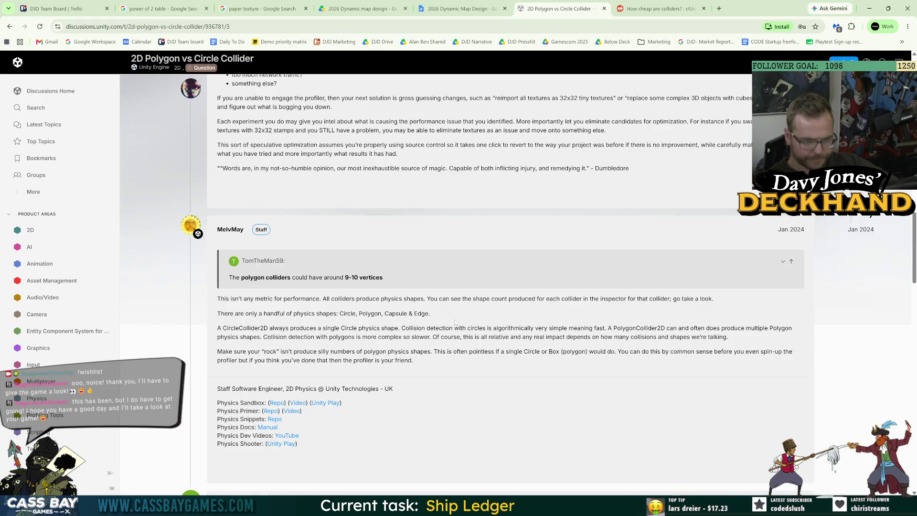
Highlight the staff's explanation that circle collisions are cheaper than polygon ones, then return to Unity
drag(729, 338, 532, 330)
click(531, 329)
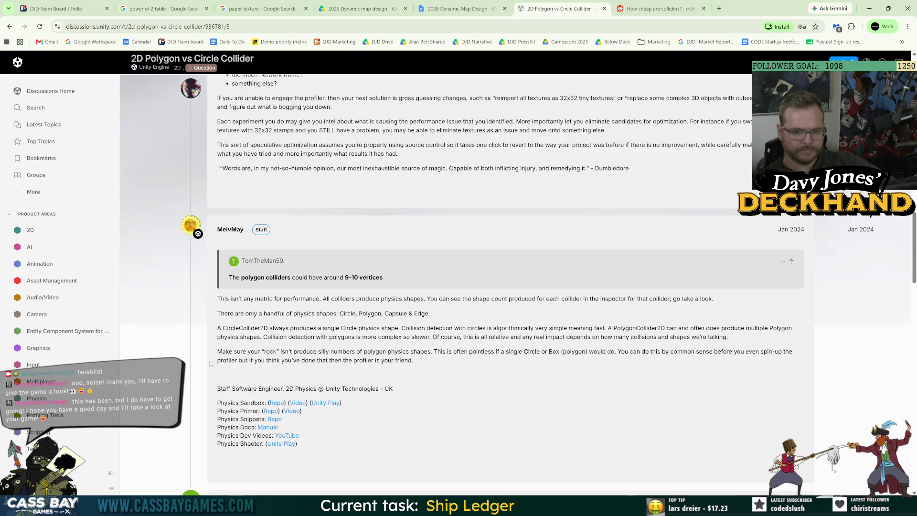
drag(297, 338, 362, 337)
click(361, 337)
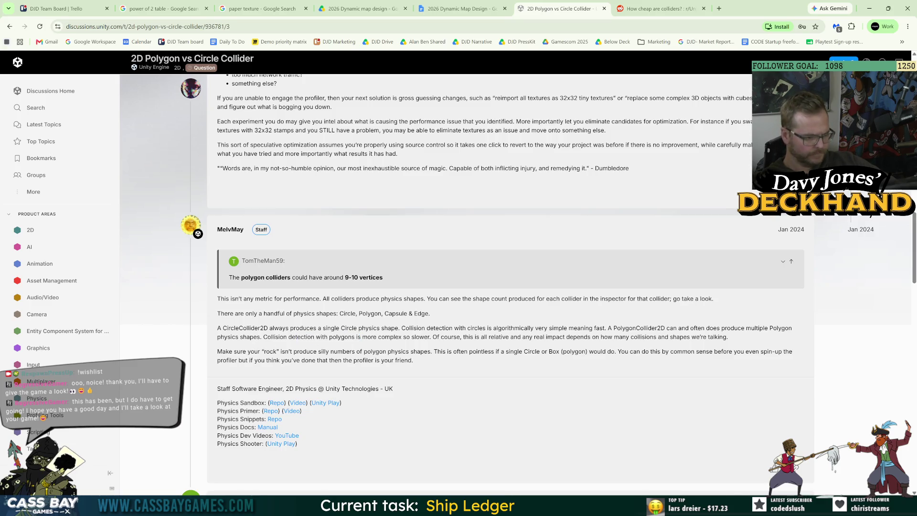
mouse_move(442, 345)
mouse_down()
mouse_move(483, 352)
mouse_move(217, 329)
mouse_up()
click(304, 320)
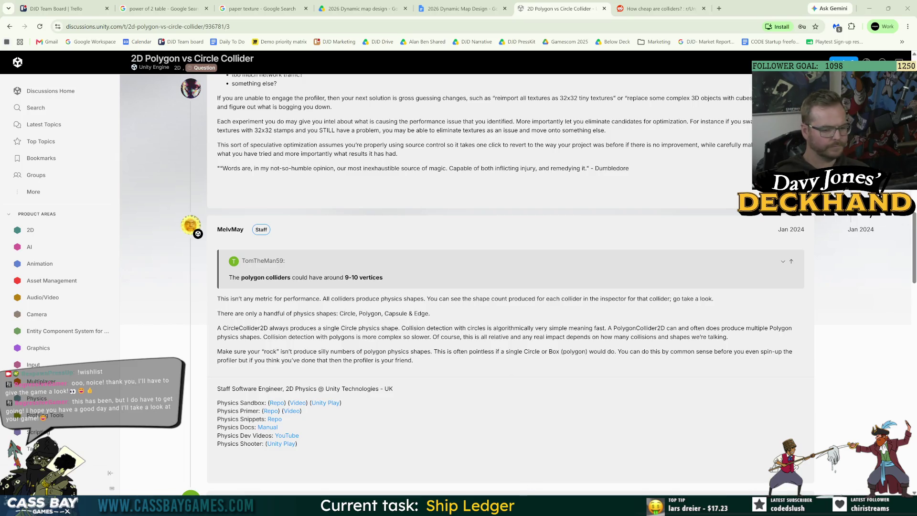
key(alt+Tab)
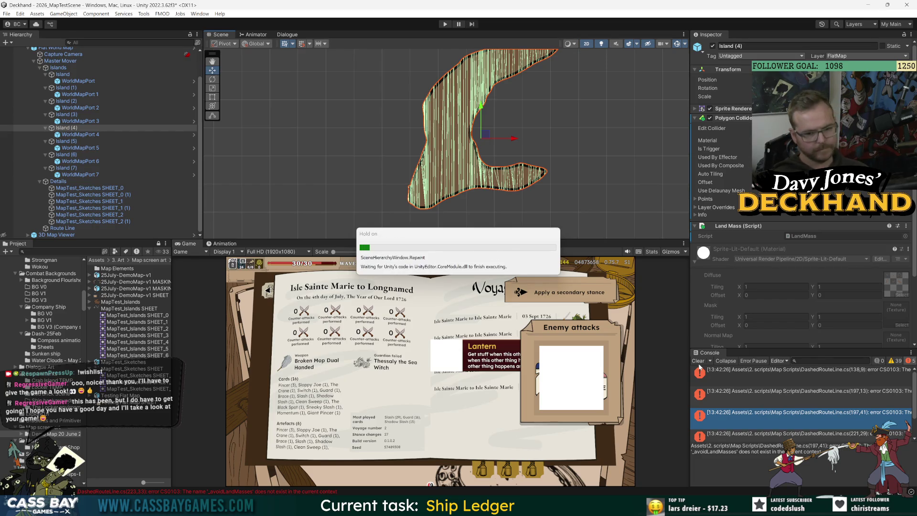
Clear the Console errors, enter Play mode on the map scene, and return to the forum
click(699, 363)
scroll(549, 140, down, 10)
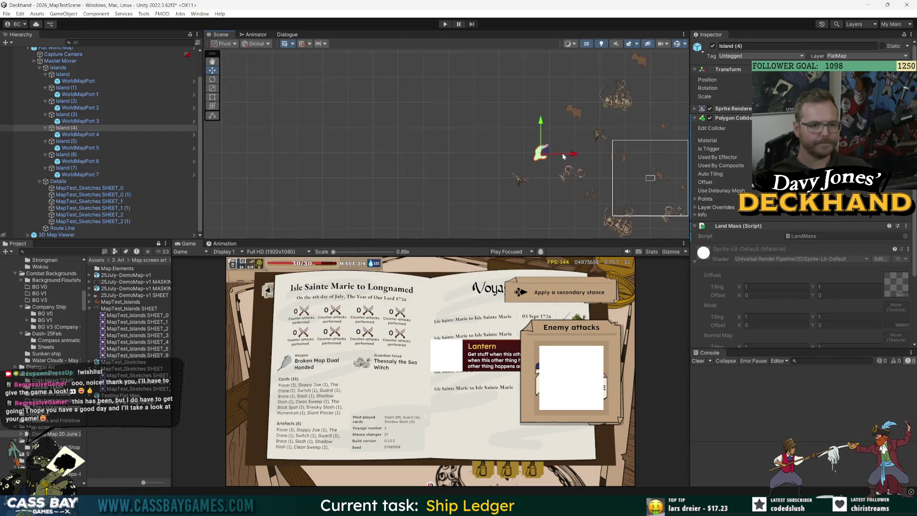
click(444, 25)
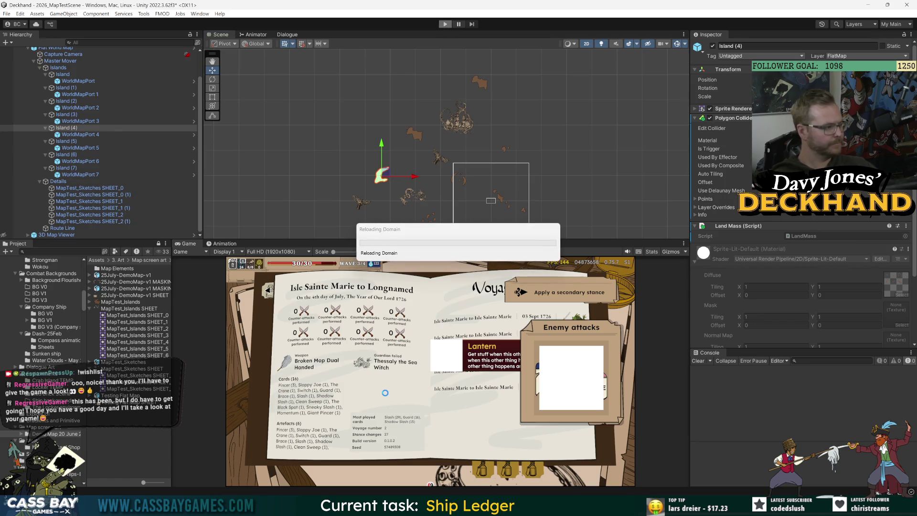
key(alt+Tab)
scroll(293, 271, down, 8)
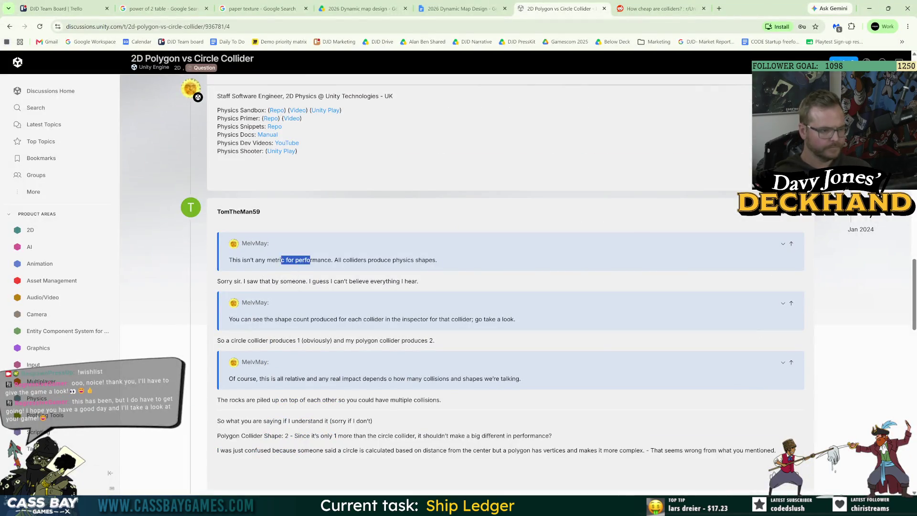
Read the asker's follow-up comparing circle (1 shape) and polygon (2 shapes) colliders, then return to Unity
scroll(408, 361, down, 7)
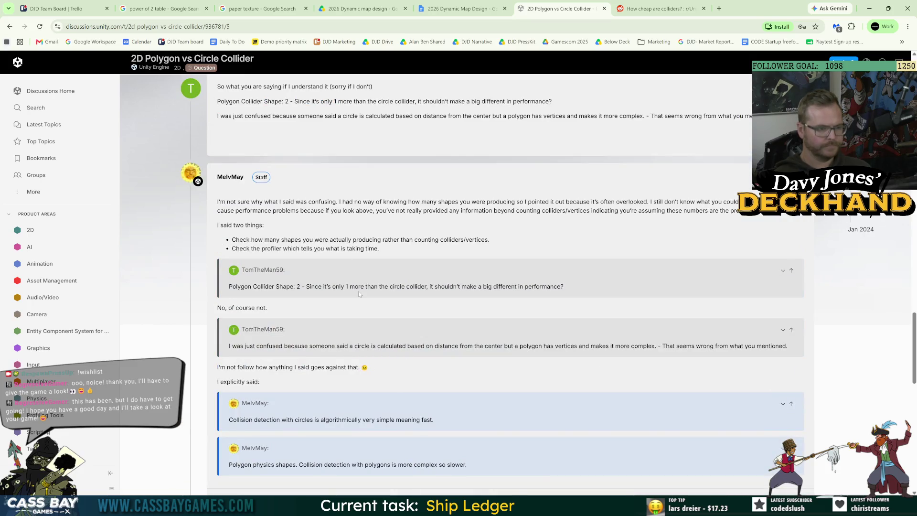
key(alt+Tab)
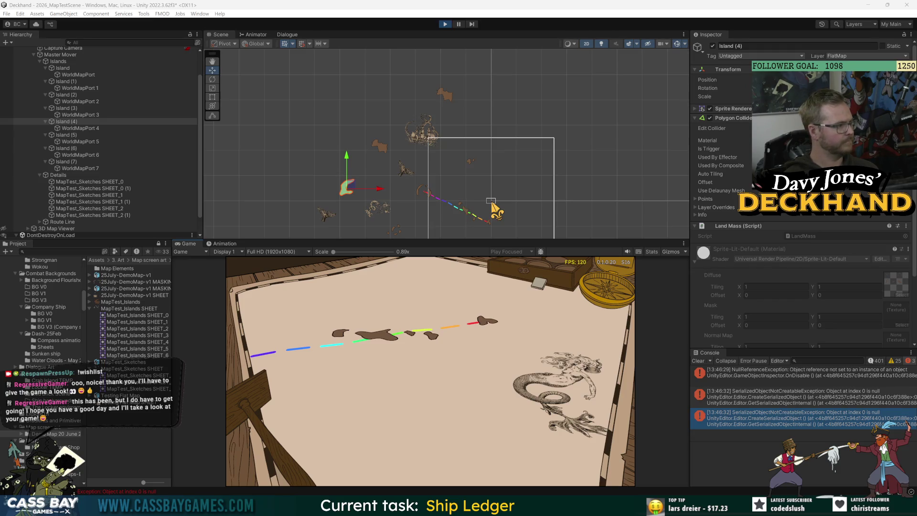
Select Island (1) and open LandMass.cs in Visual Studio from its Land Mass Script field
click(74, 102)
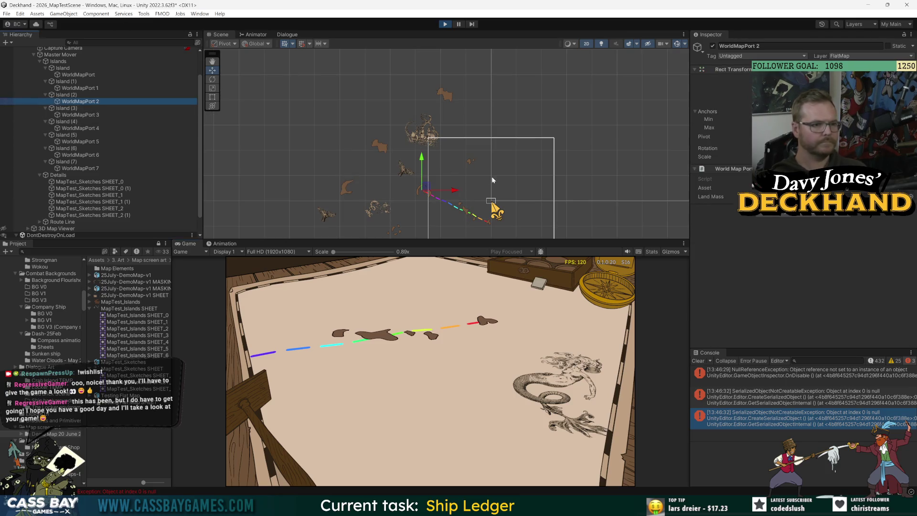
click(448, 174)
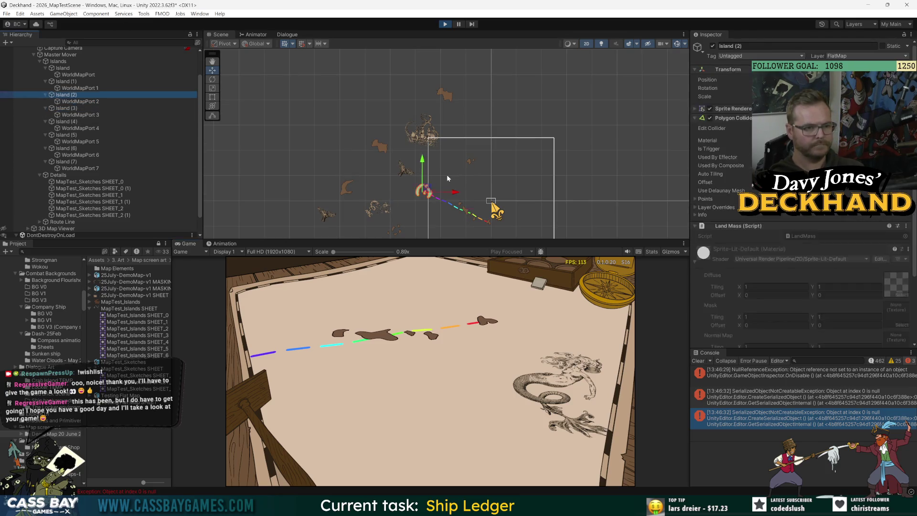
click(447, 177)
scroll(726, 191, down, 4)
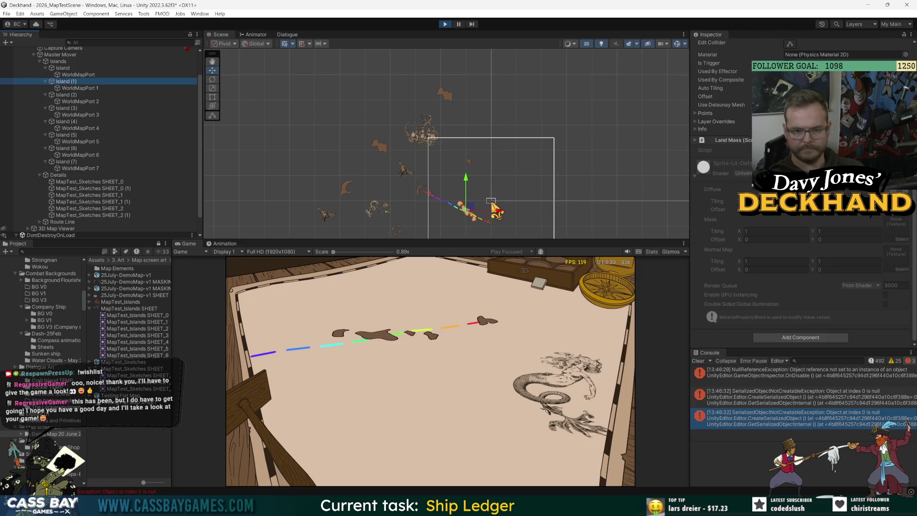
scroll(798, 231, up, 4)
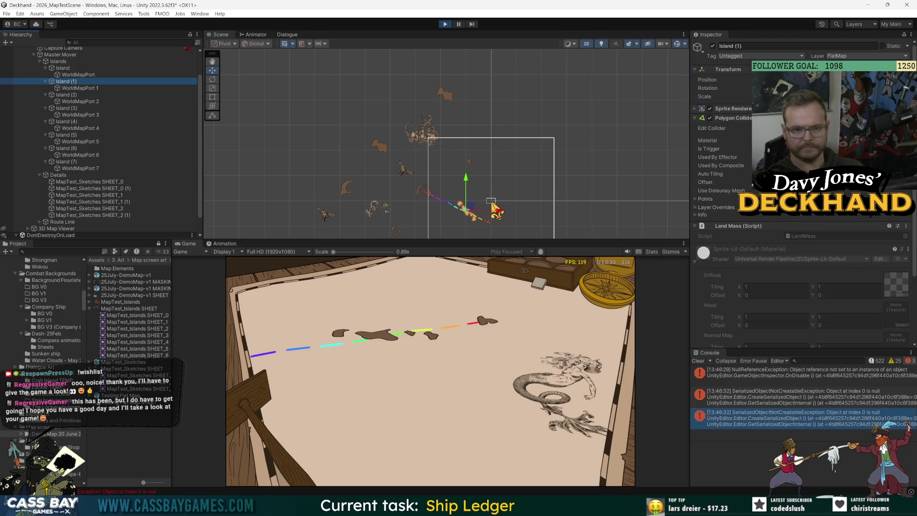
click(799, 231)
double_click(800, 237)
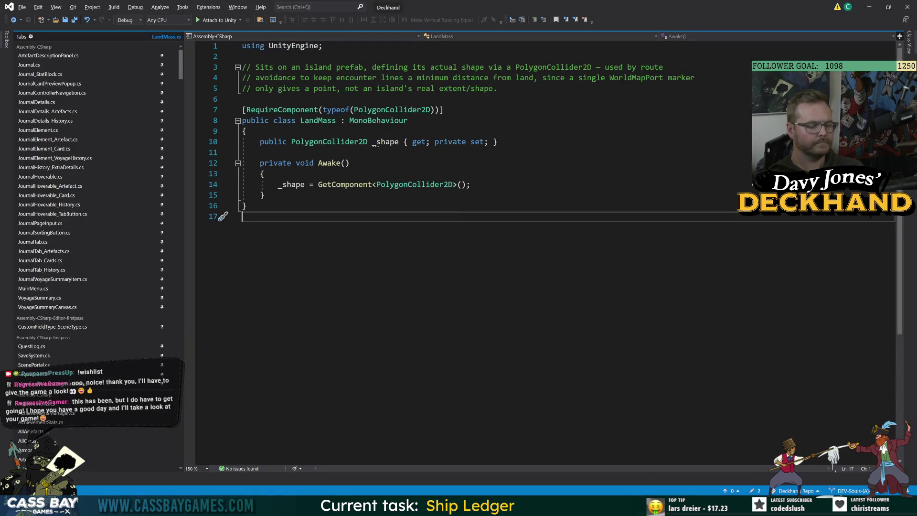
Inspect the _shape property on line 10 of LandMass.cs, then return to the running game
double_click(376, 143)
click(258, 206)
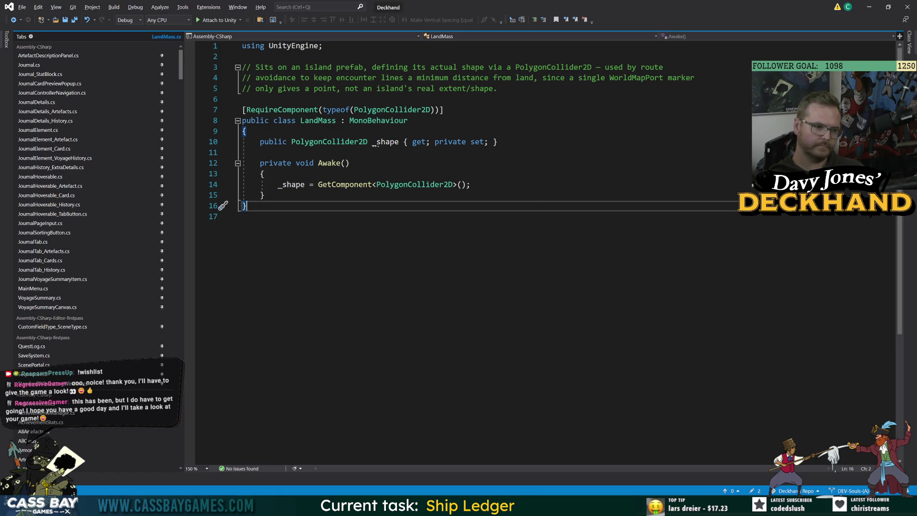
key(alt+Tab)
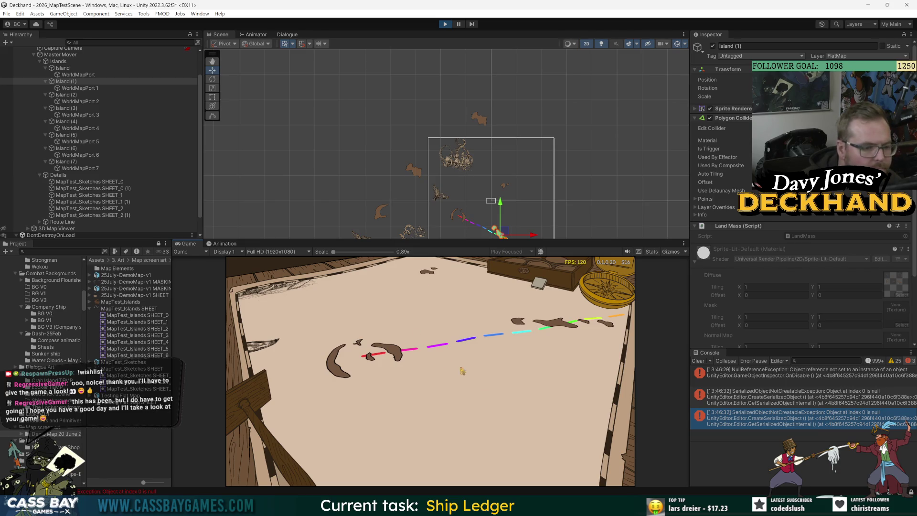
Exit Play mode and reopen LandMass.cs in Visual Studio at the RequireComponent line 7
click(444, 24)
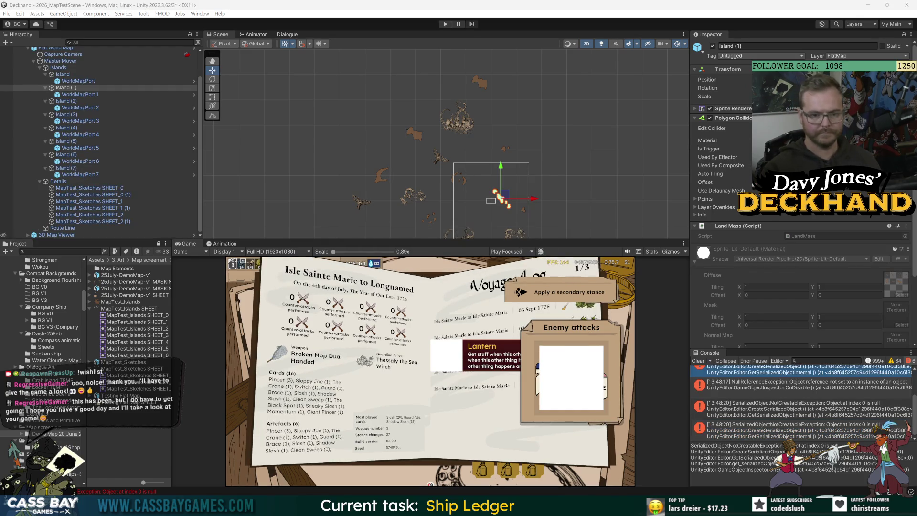
double_click(806, 238)
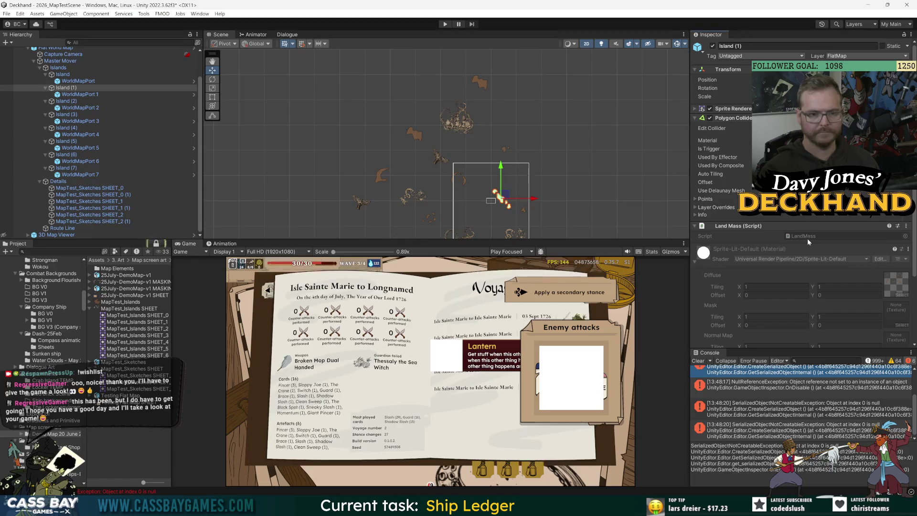
click(233, 111)
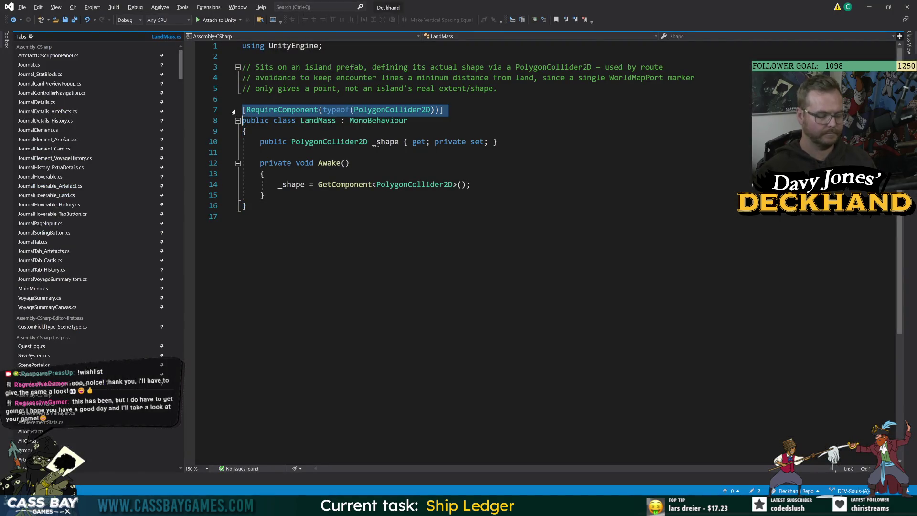
Comment out the PolygonCollider2D RequireComponent attribute on line 7
key(Left)
text(//)
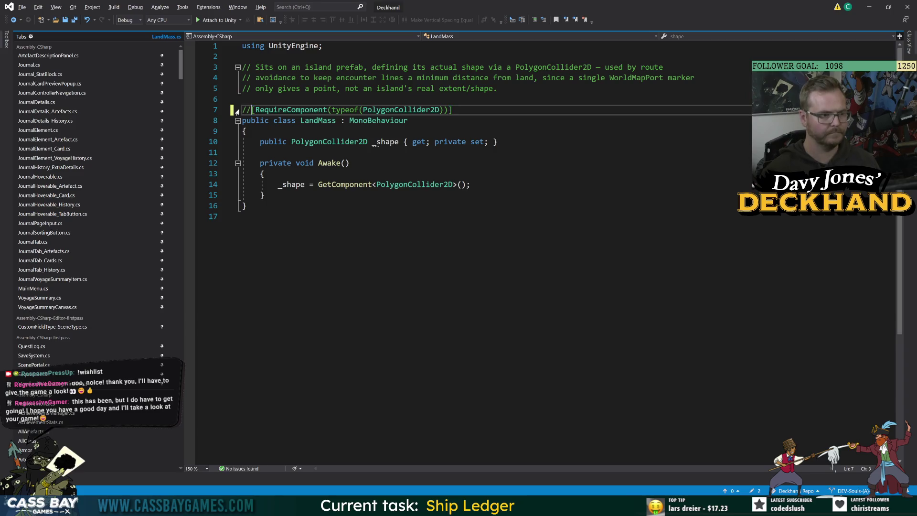
click(223, 217)
Change the _shape type on line 10 from PolygonCollider2D to Collider2D
double_click(327, 143)
key(ctrl+r)
key(ctrl+r)
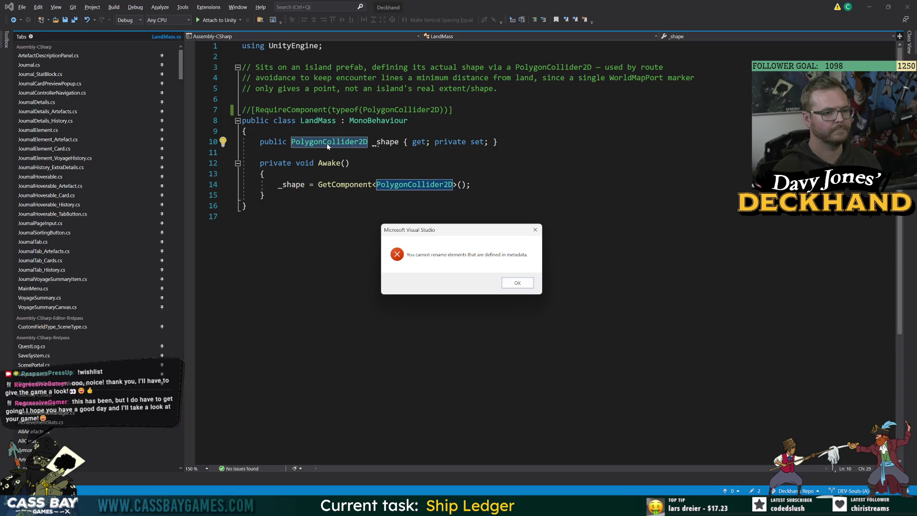
key(Return)
click(223, 216)
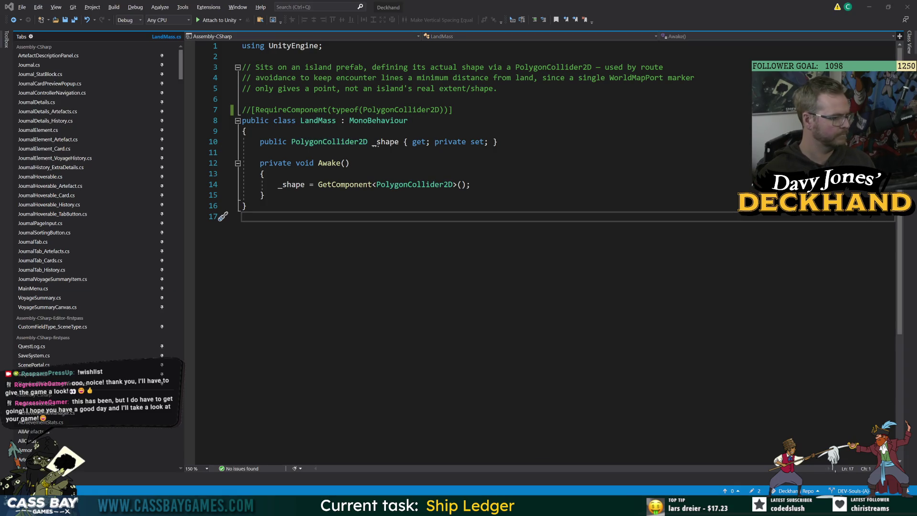
double_click(329, 142)
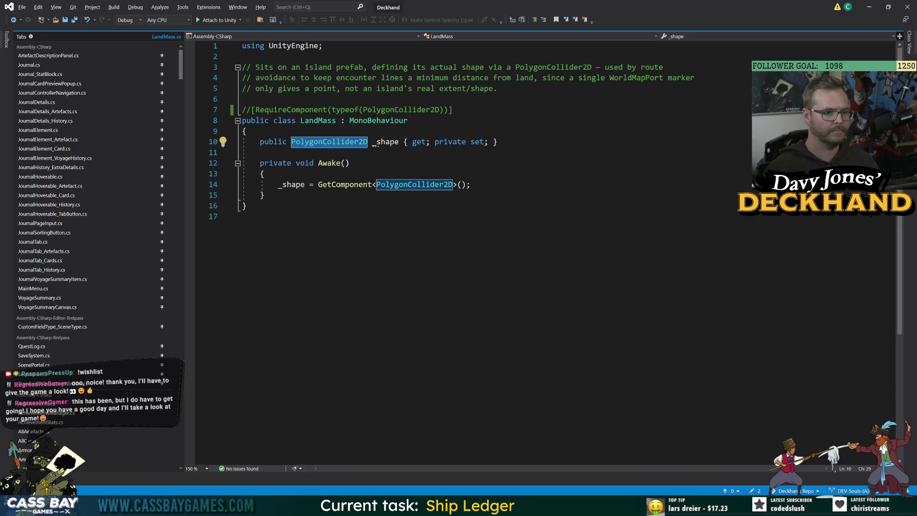
text(Collider2D)
key(ctrl+End)
Replace PolygonCollider2D with Collider2D on line 14 and return to Unity
double_click(314, 142)
key(ctrl+c)
double_click(414, 184)
key(ctrl+v)
click(223, 216)
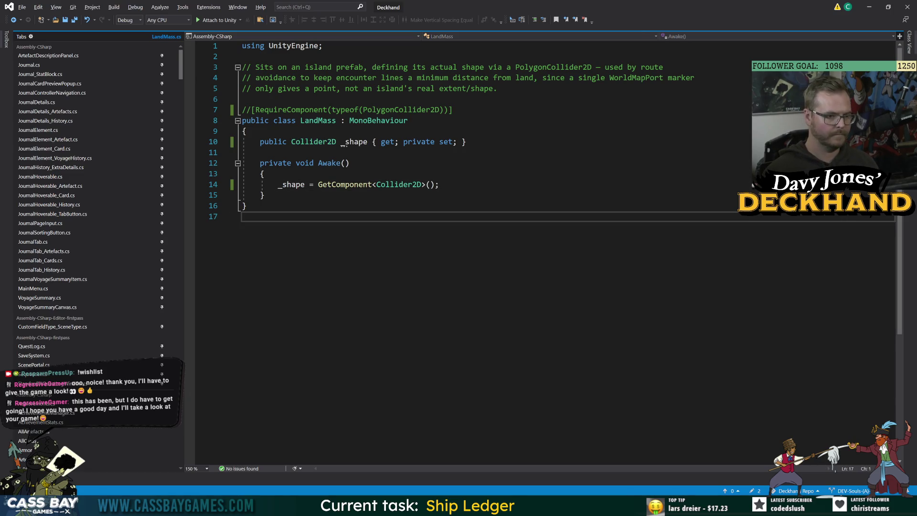
key(alt+Tab)
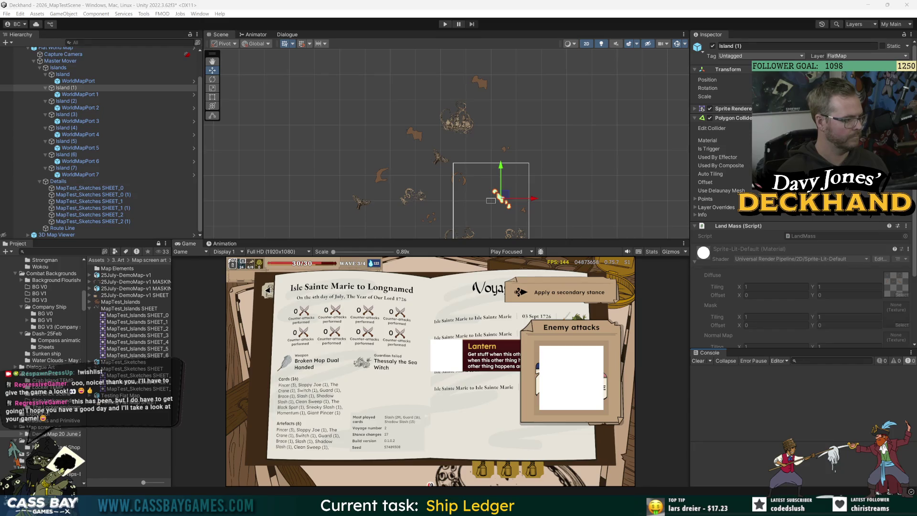
Select Island through Island (7) and remove their Polygon Collider 2D components
scroll(748, 250, down, 3)
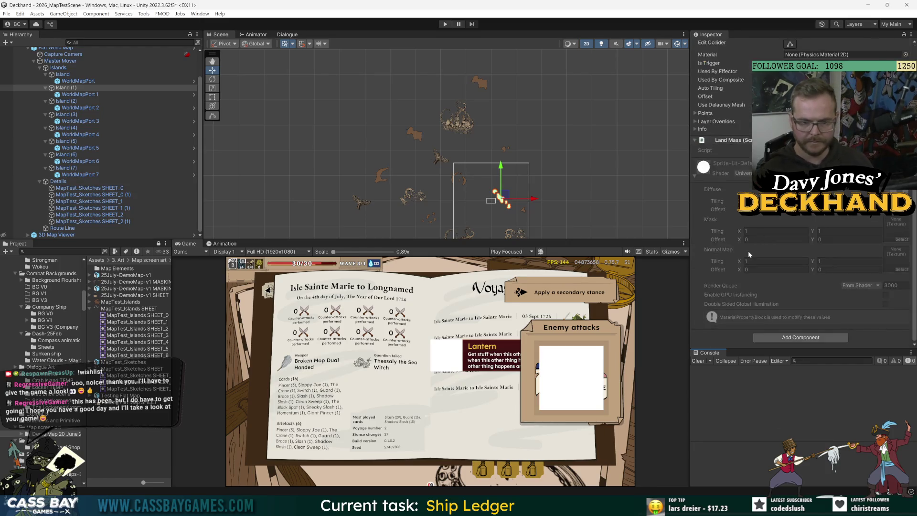
click(69, 88)
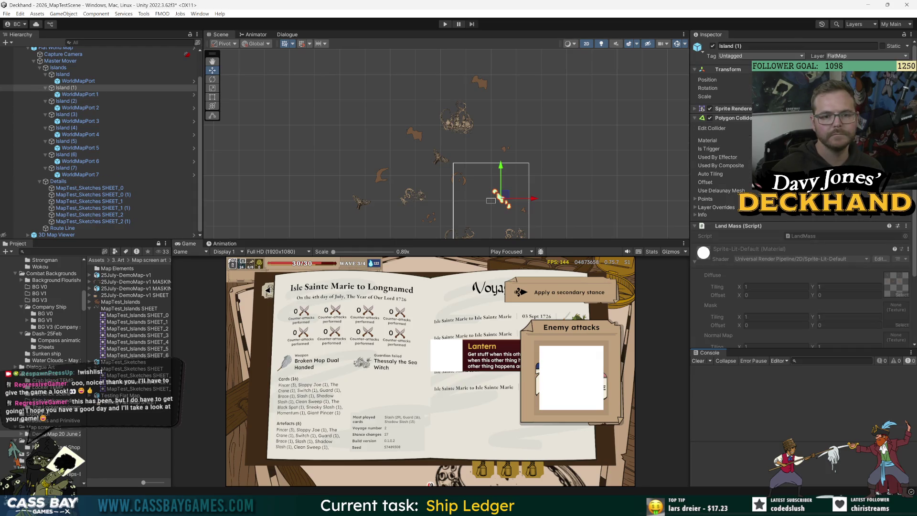
click(66, 75)
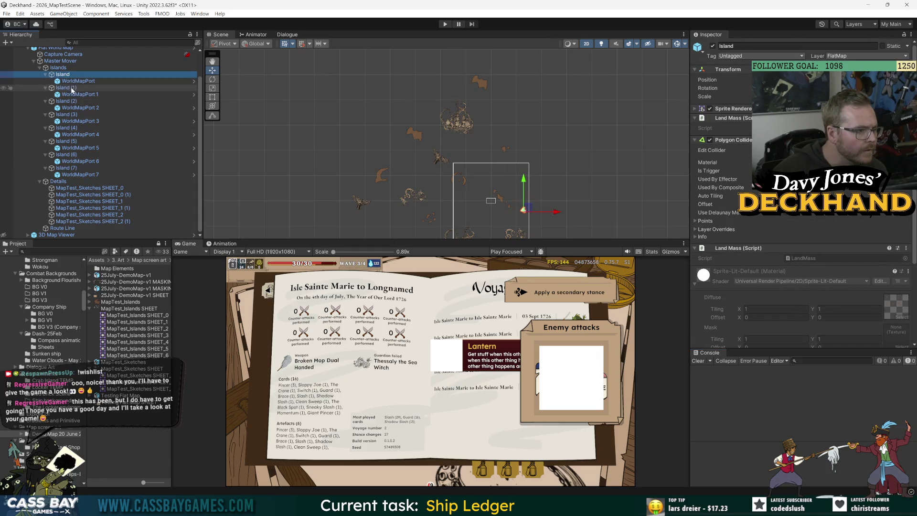
ctrl+click(67, 88)
ctrl+click(67, 102)
ctrl+click(67, 115)
ctrl+click(67, 128)
ctrl+click(66, 141)
ctrl+click(67, 155)
ctrl+click(67, 168)
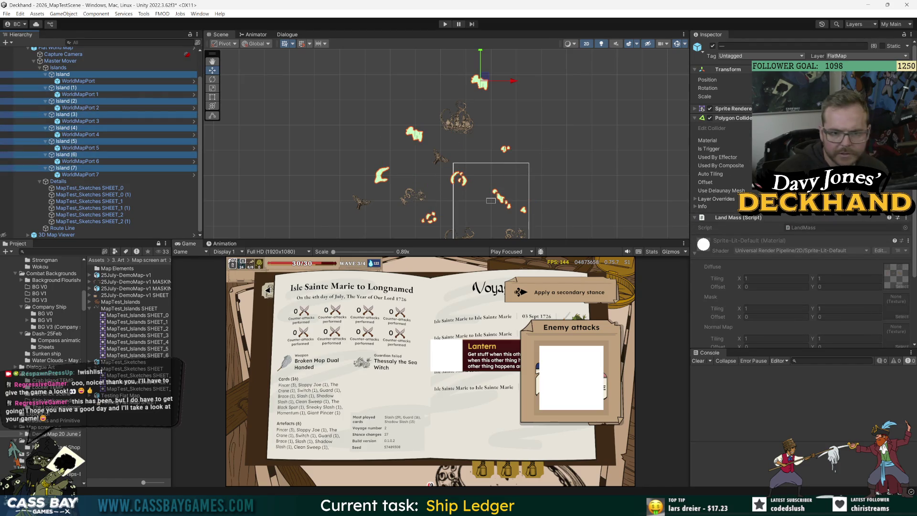
click(696, 118)
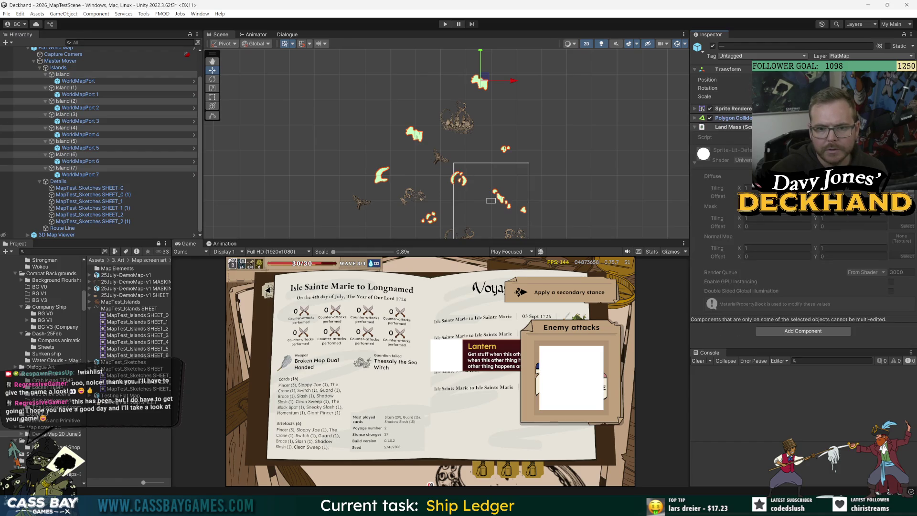
right_click(827, 119)
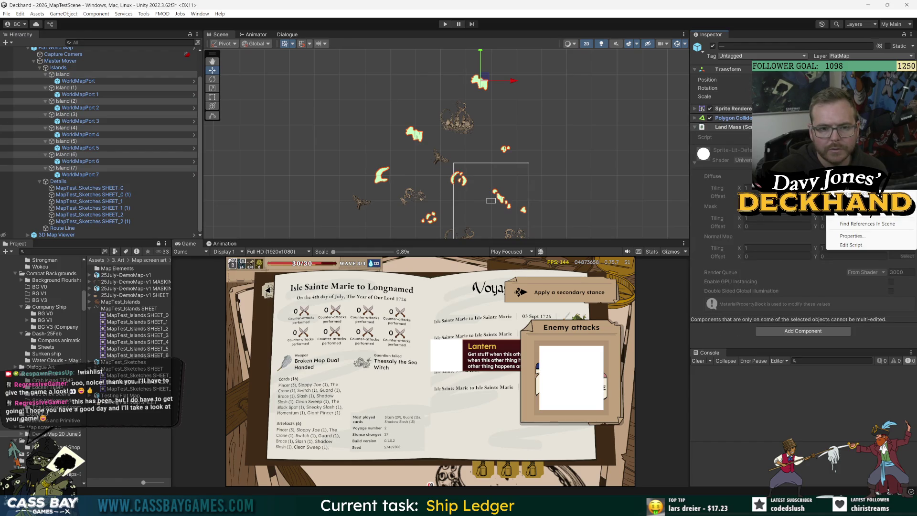
click(856, 137)
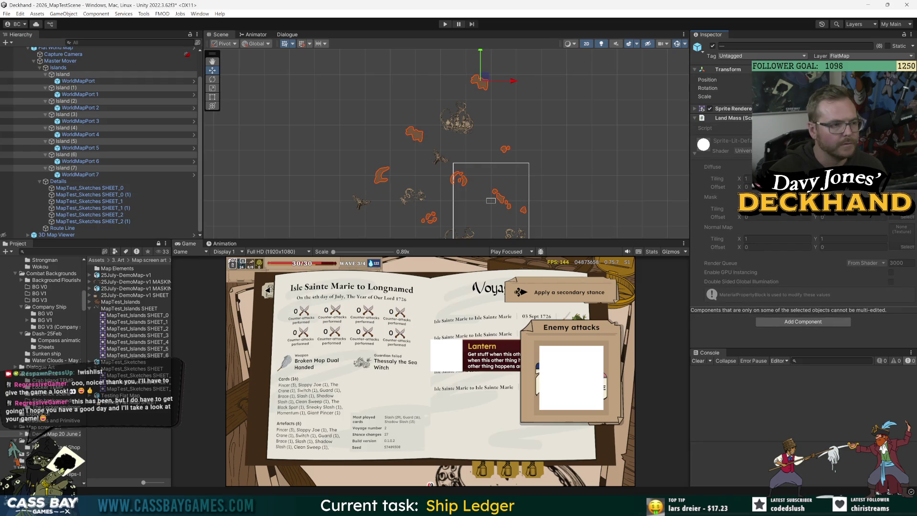
Add a Circle Collider 2D to all the selected islands
click(802, 324)
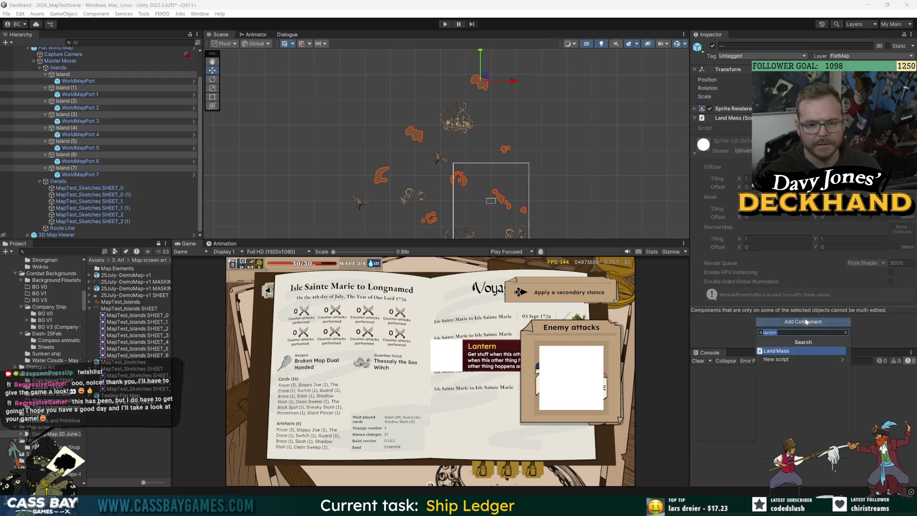
text(circl)
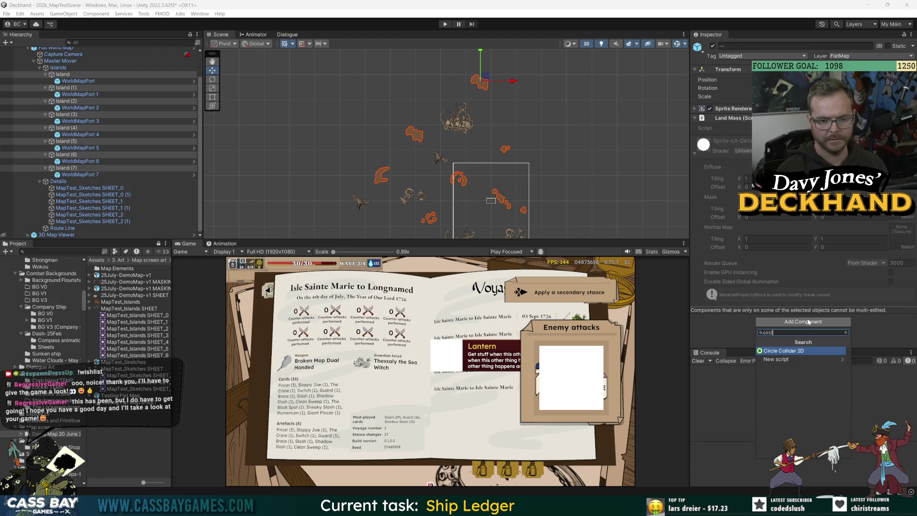
key(Return)
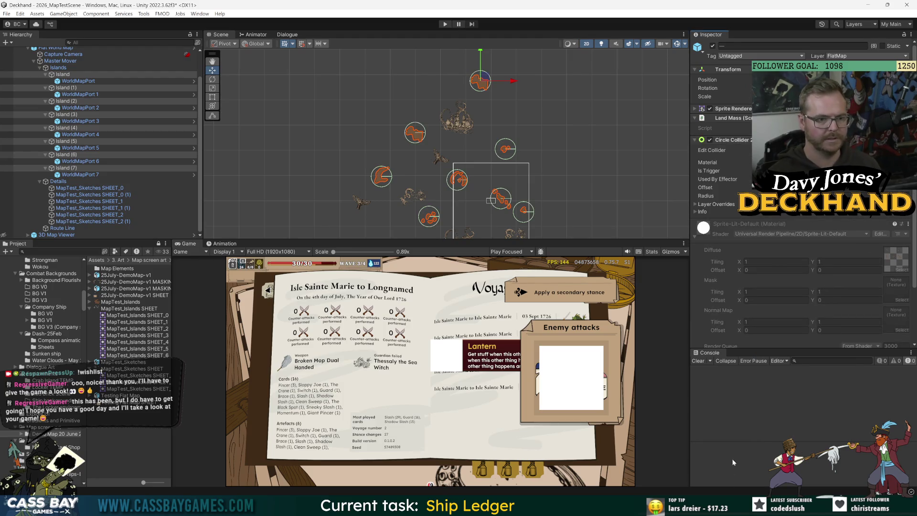
Shrink the first Island's circle collider to radius 8.22 around its sprite
click(62, 75)
scroll(580, 161, up, 1)
click(213, 115)
key(f)
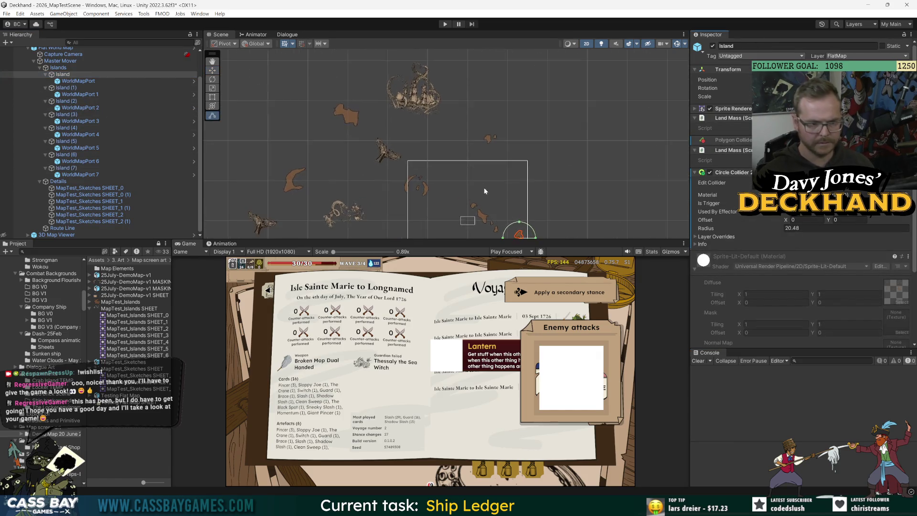
drag(485, 166, 465, 173)
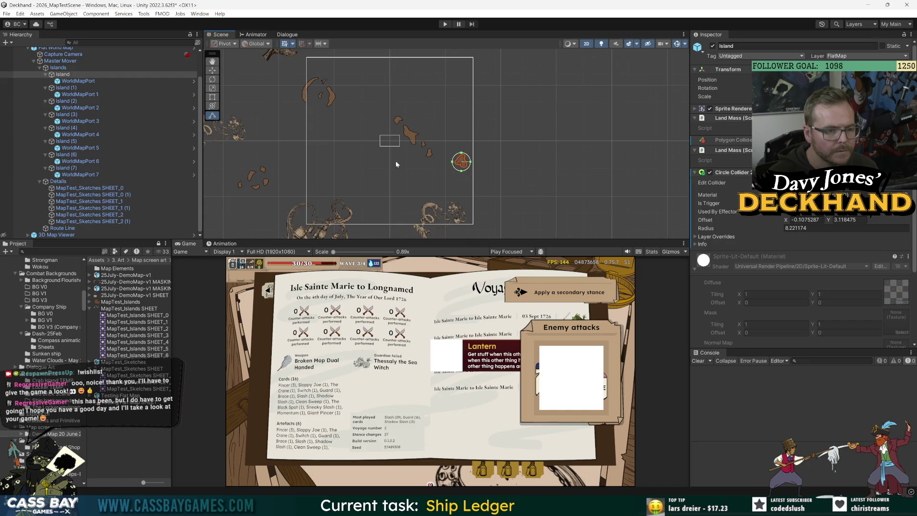
click(77, 94)
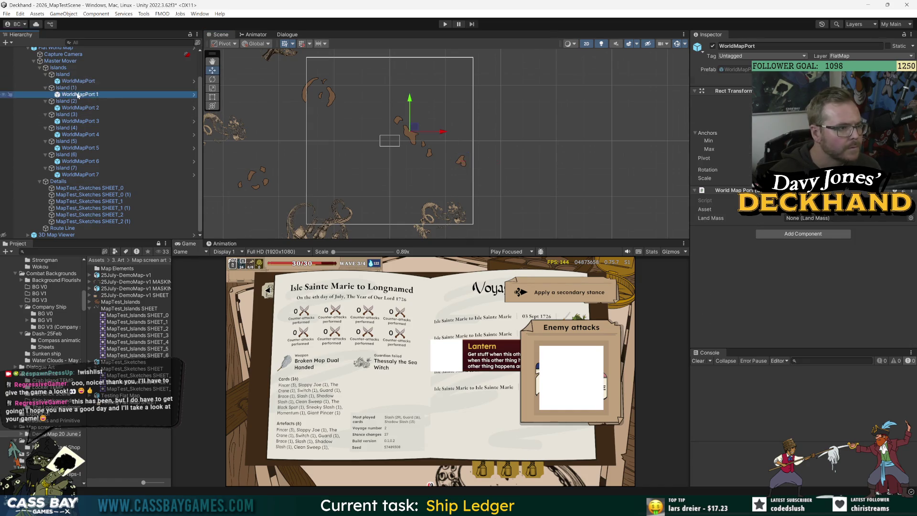
Drag Island (1)'s circle collider handles outward so it fits around its sprite
click(430, 134)
key(y)
drag(434, 137, 440, 138)
drag(386, 131, 386, 136)
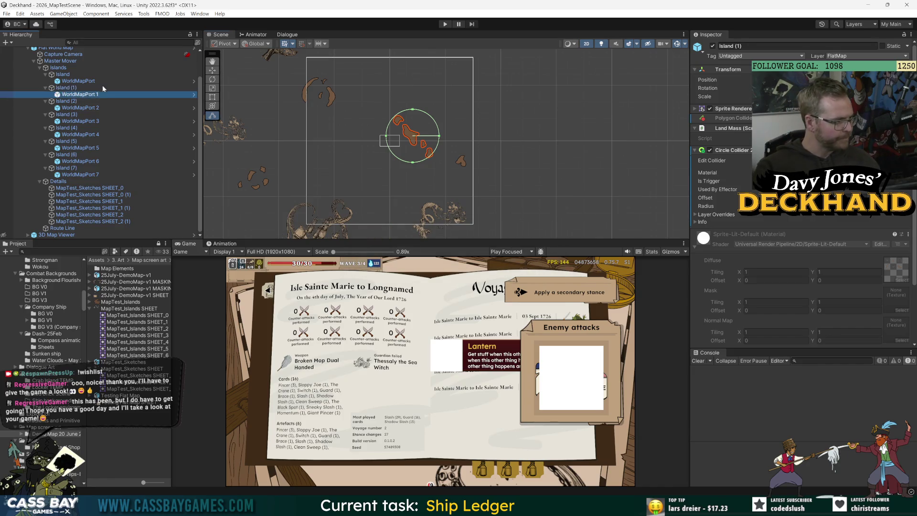
click(74, 88)
Remove Island (1)'s Circle Collider 2D and add a Capsule Collider 2D instead
right_click(841, 150)
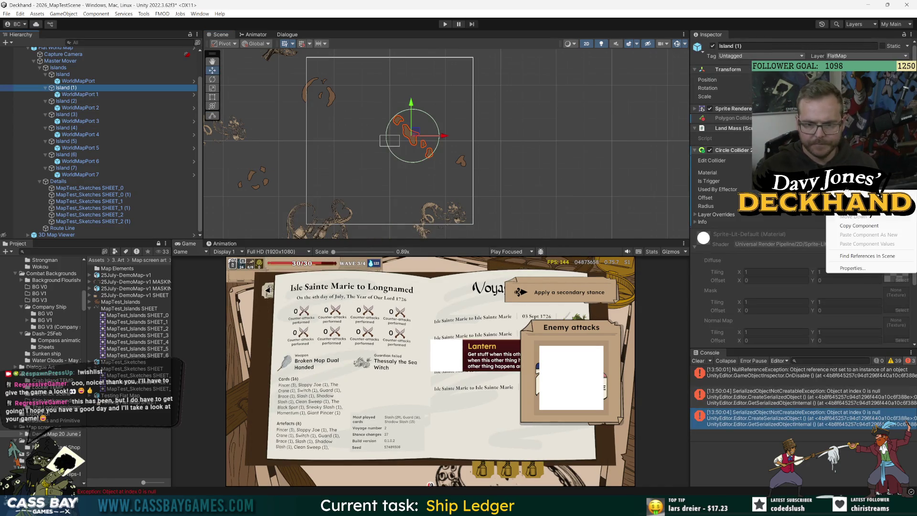
click(856, 199)
click(817, 325)
text(caps)
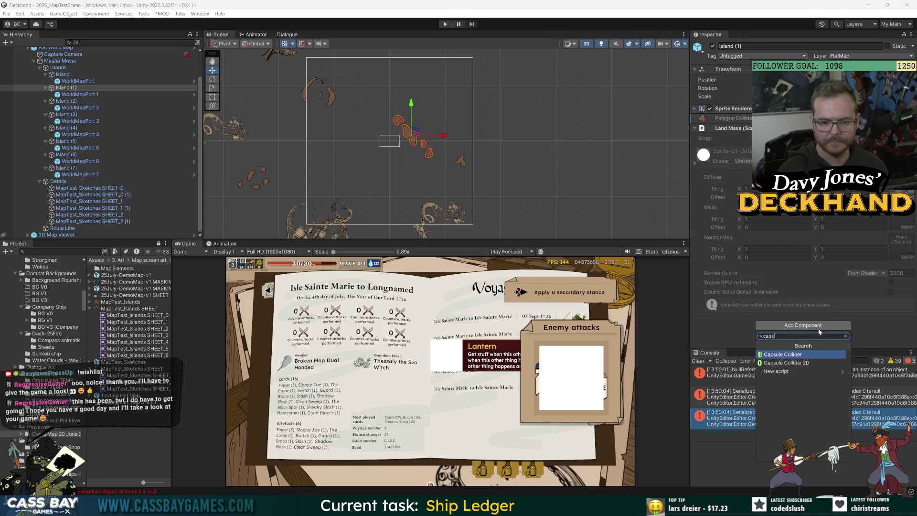
key(Down)
key(Return)
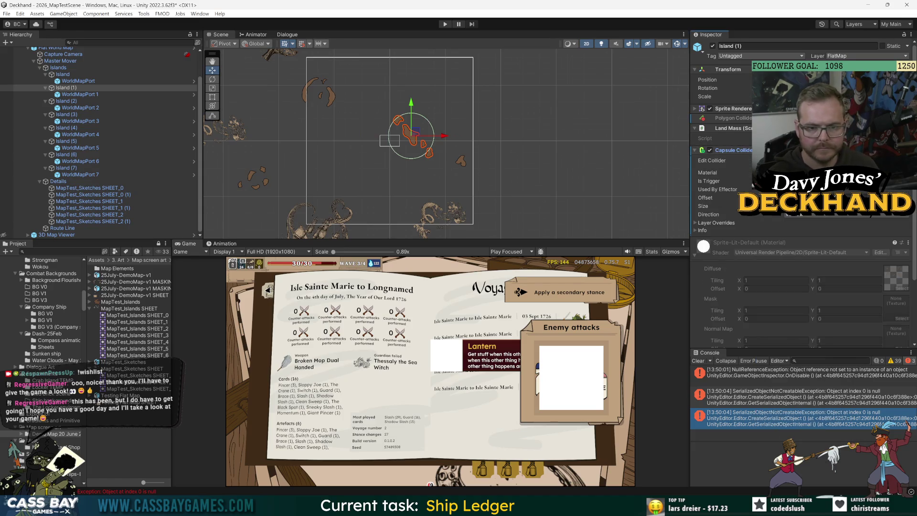
Set the capsule's Direction to Horizontal and drag its handles to fit the landmass
click(783, 161)
drag(388, 135, 407, 138)
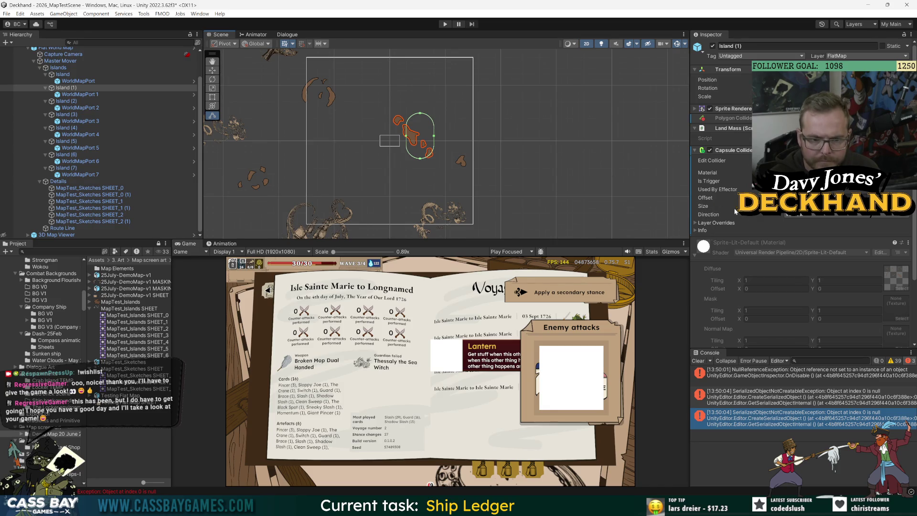
scroll(438, 140, up, 3)
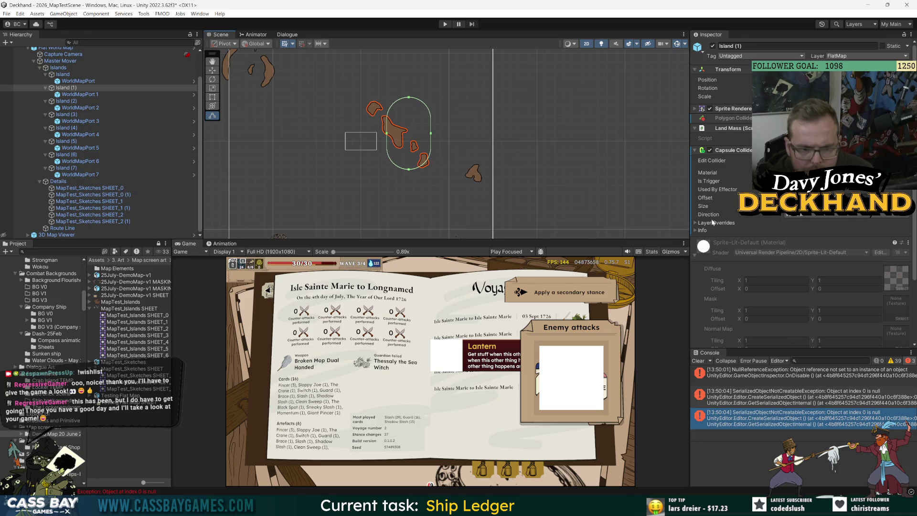
click(821, 216)
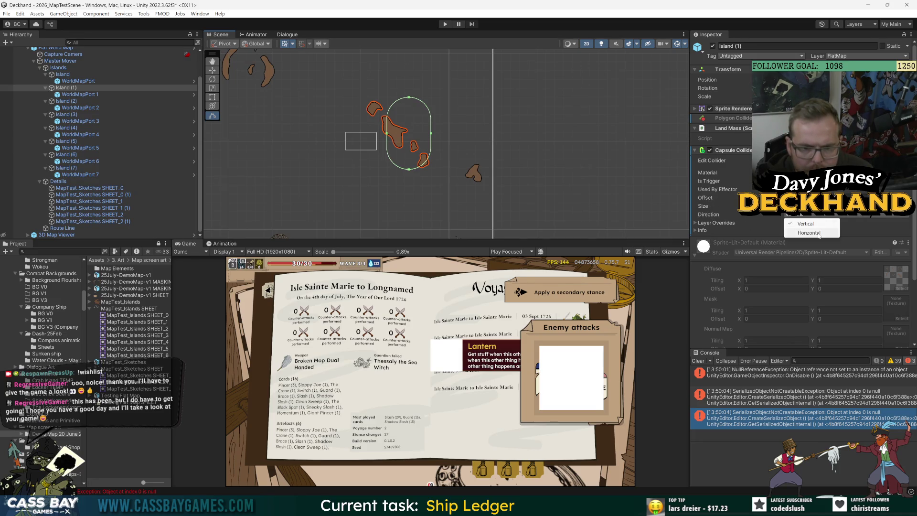
click(818, 233)
drag(411, 99, 413, 128)
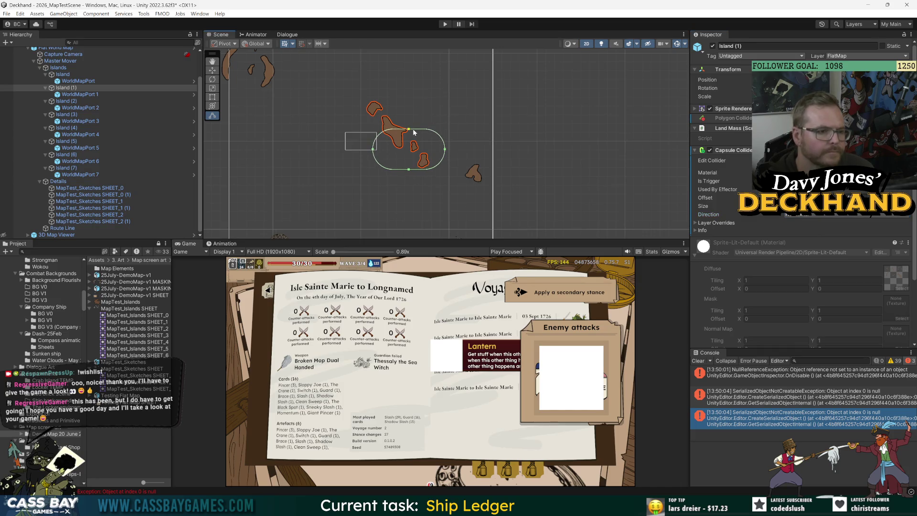
Select Island (1) and cancel the prefab restructure warning, leaving everything unchanged
click(71, 88)
right_click(72, 90)
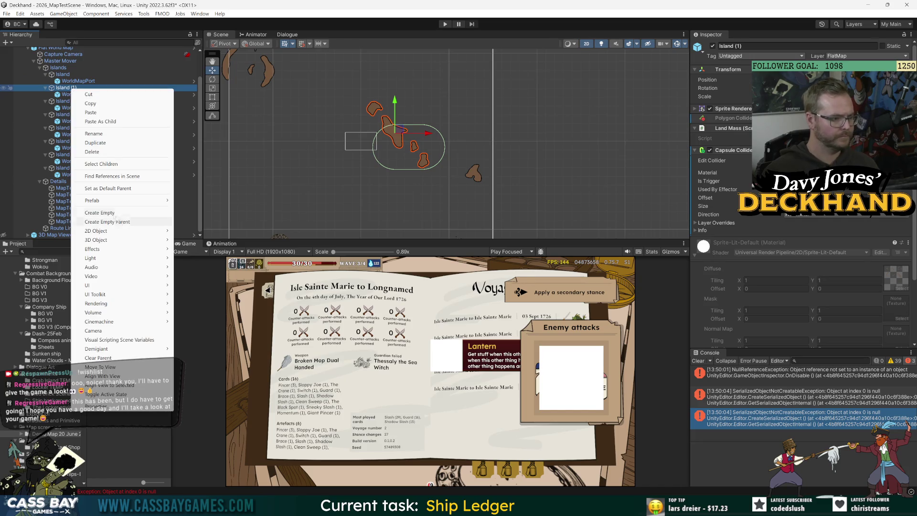
key(Escape)
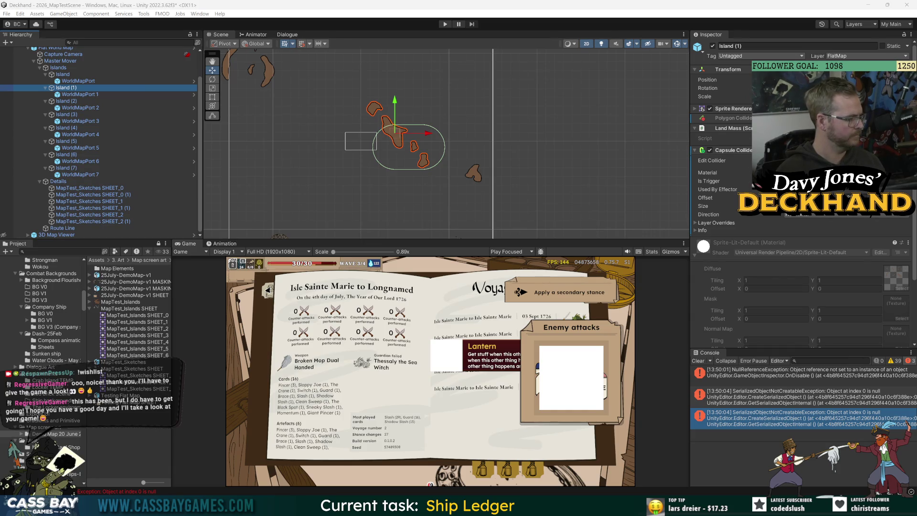
click(88, 201)
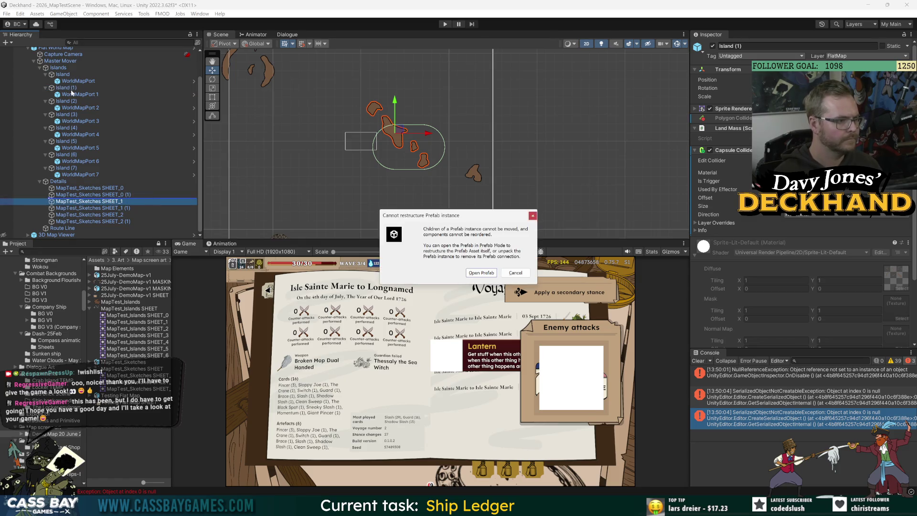
click(517, 276)
Create an empty child under Island (1) and name it 'collider'
right_click(69, 88)
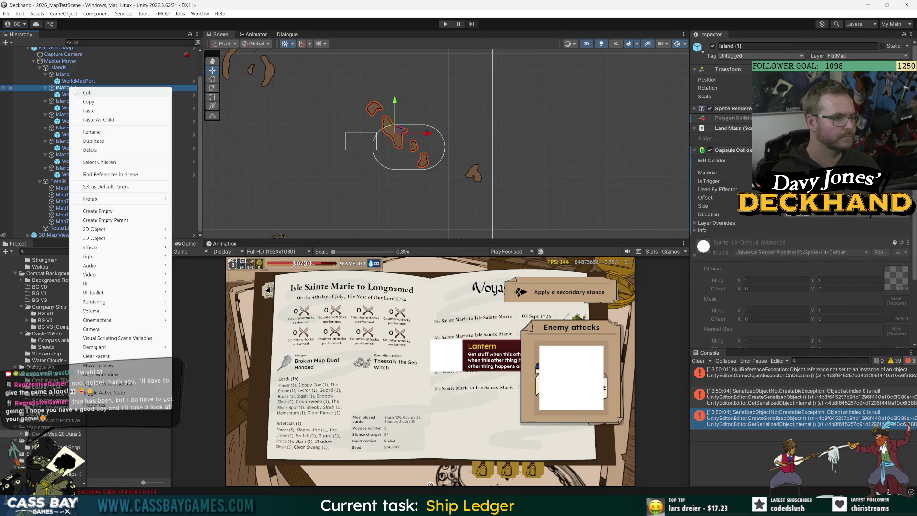
click(96, 211)
text(ider)
key(Return)
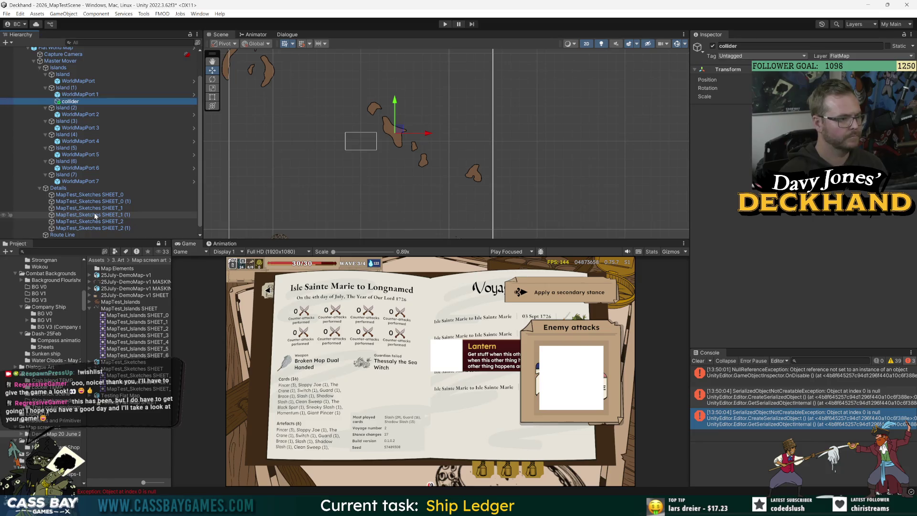
Add a Capsule Collider 2D to collider, then scale it up and stretch it over the islands
key(Return)
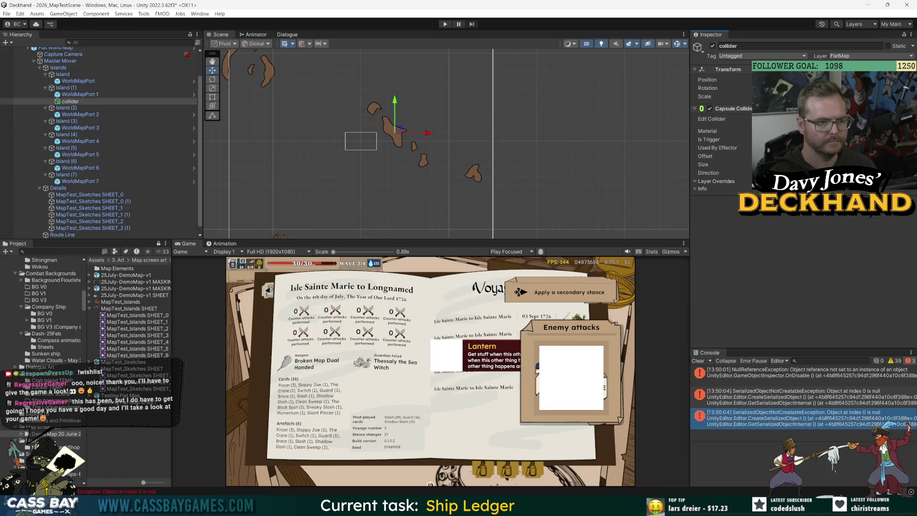
key(r)
scroll(378, 126, up, 3)
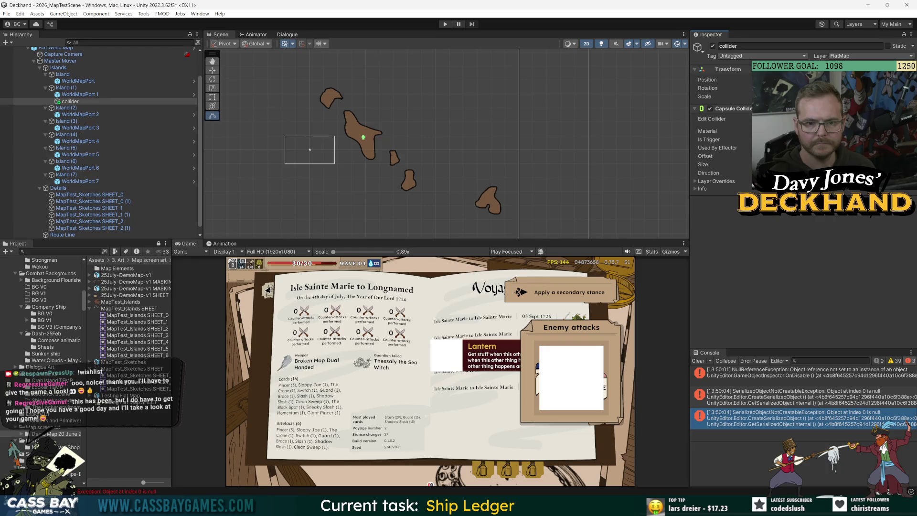
scroll(388, 144, up, 3)
drag(366, 138, 456, 138)
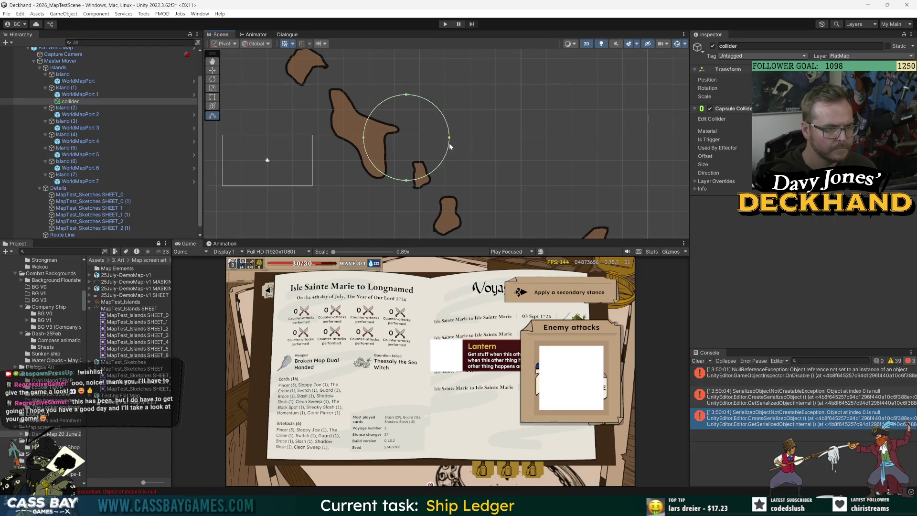
drag(409, 93, 409, 48)
scroll(420, 129, down, 3)
scroll(420, 126, down, 2)
drag(414, 155, 413, 207)
Tilt the capsule diagonally along the island chain and narrow its collider shape
key(e)
drag(426, 122, 403, 86)
key(w)
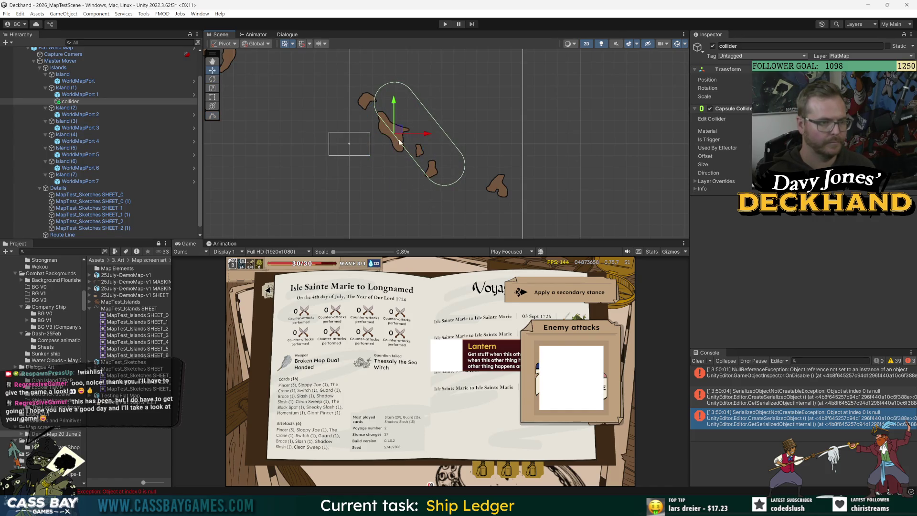
click(212, 115)
drag(399, 146, 389, 156)
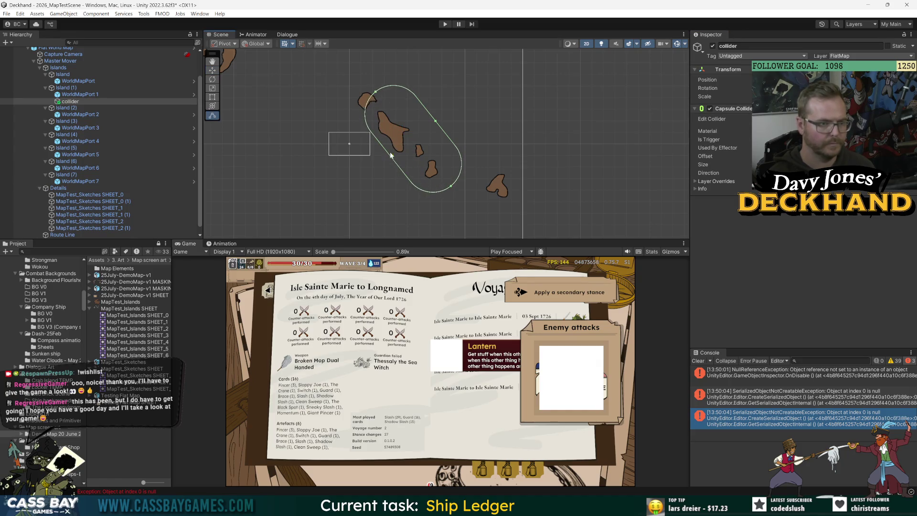
drag(435, 123, 385, 113)
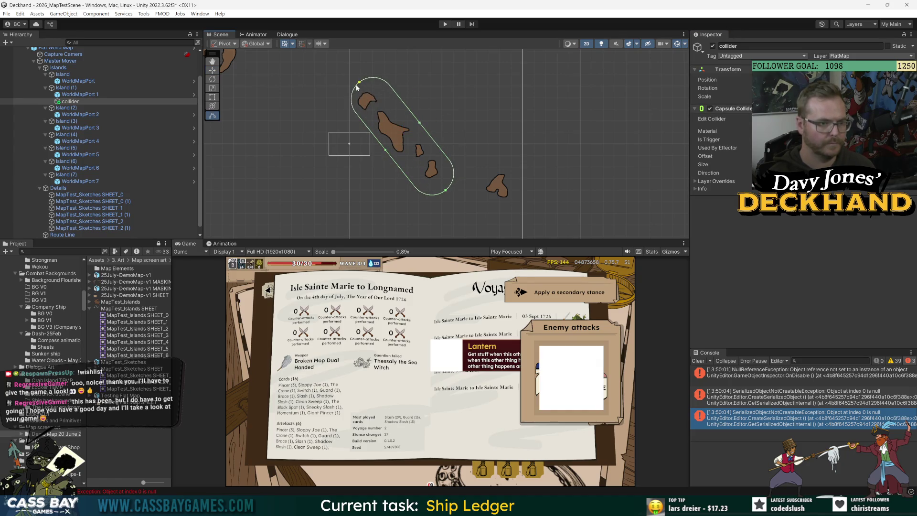
key(e)
drag(421, 122, 411, 111)
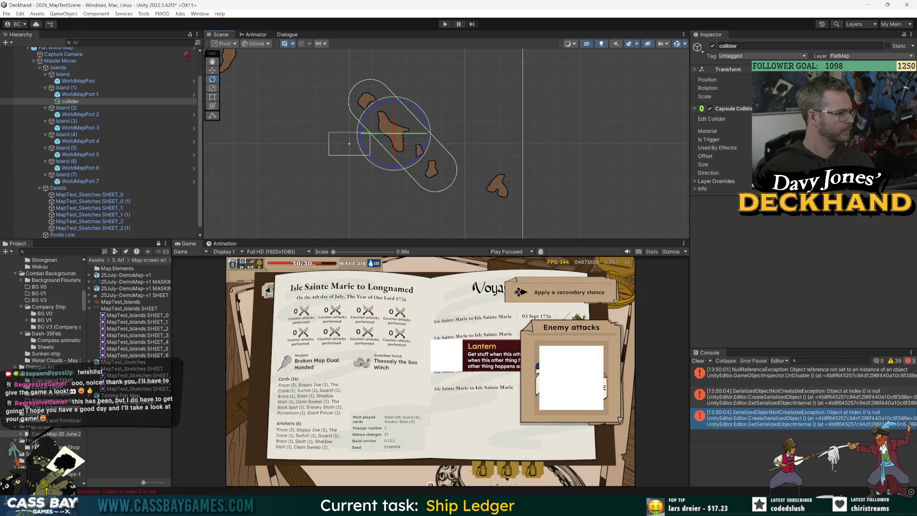
Remove Island (1)'s Capsule Collider 2D and add a Composite Collider 2D in its place
click(75, 89)
right_click(825, 151)
click(851, 169)
click(821, 326)
text(composite)
key(Return)
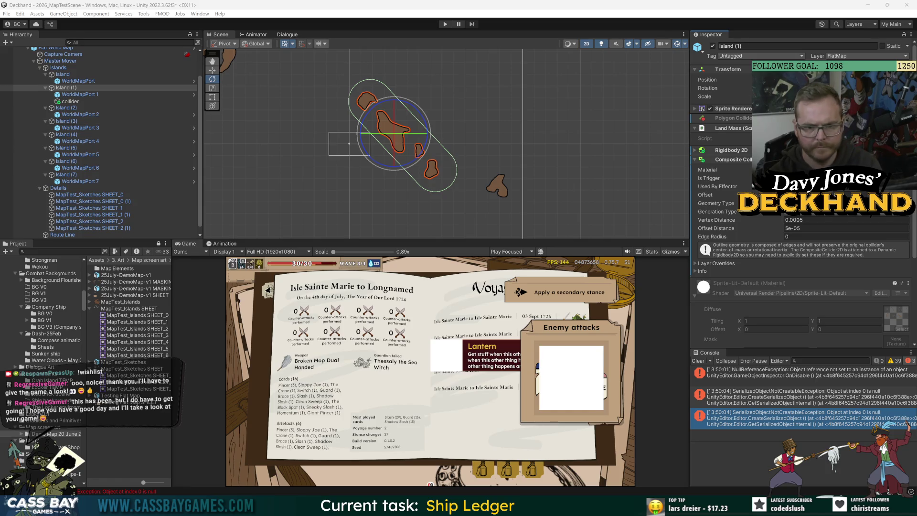
click(93, 89)
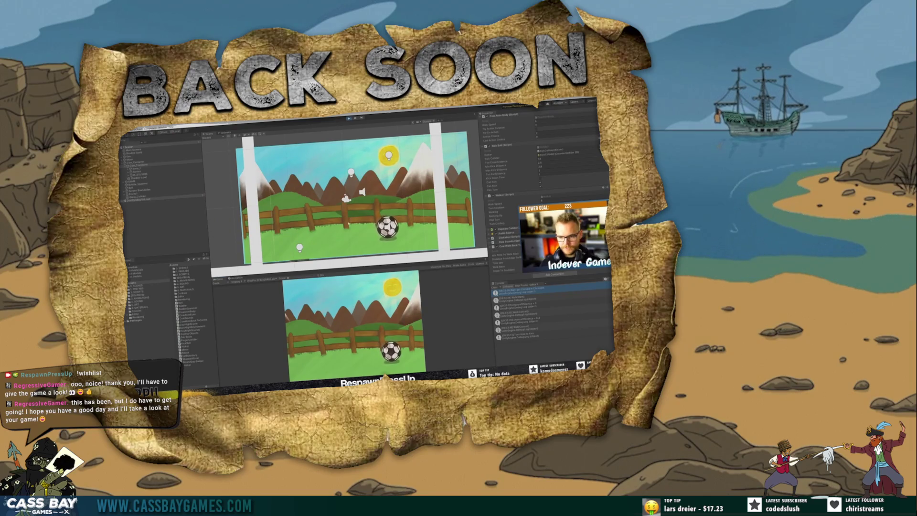
Zoom the Scene view in and out around the skeleton character and the walls
scroll(340, 131, down, 6)
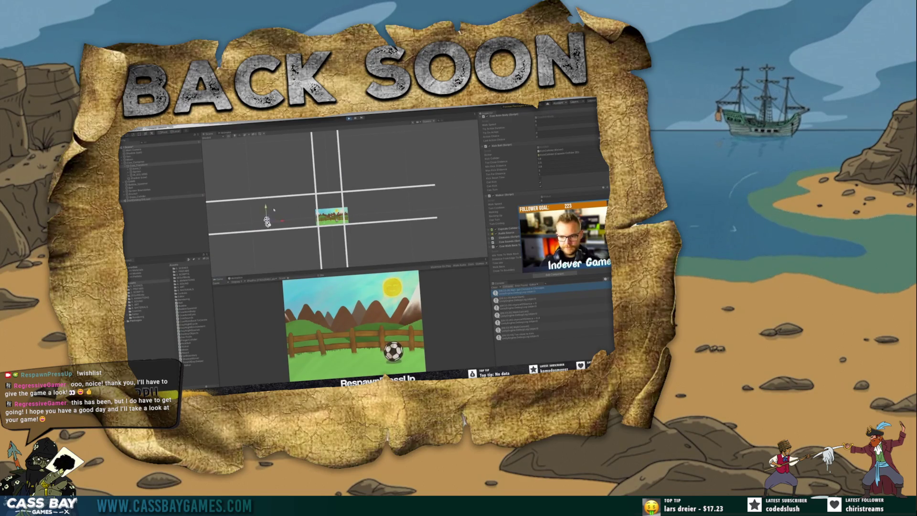
scroll(273, 211, up, 10)
scroll(307, 214, down, 5)
scroll(429, 221, down, 2)
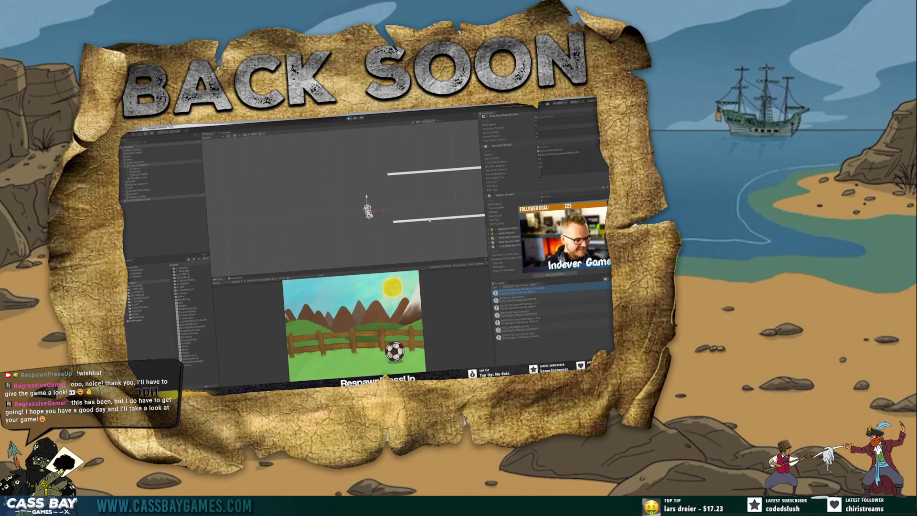